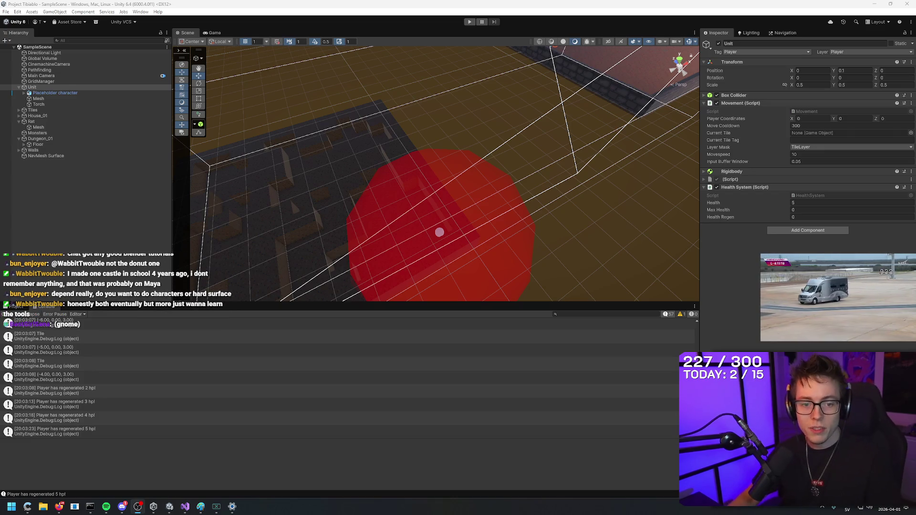
Orbit around the dungeon, then select Walls and NavMesh Surface to show its Humanoid, TileLayer settings.
mouse_move(422, 134)
left_mouse_down()
mouse_move(530, 66)
mouse_move(501, 71)
mouse_move(528, 176)
mouse_move(506, 180)
left_mouse_up()
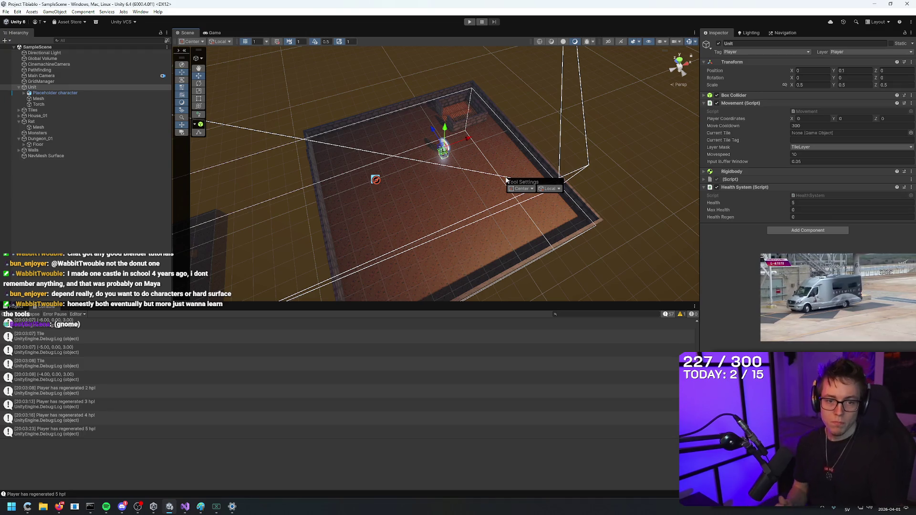
mouse_move(505, 180)
left_mouse_down()
mouse_move(432, 100)
mouse_move(504, 82)
mouse_move(534, 157)
left_mouse_up()
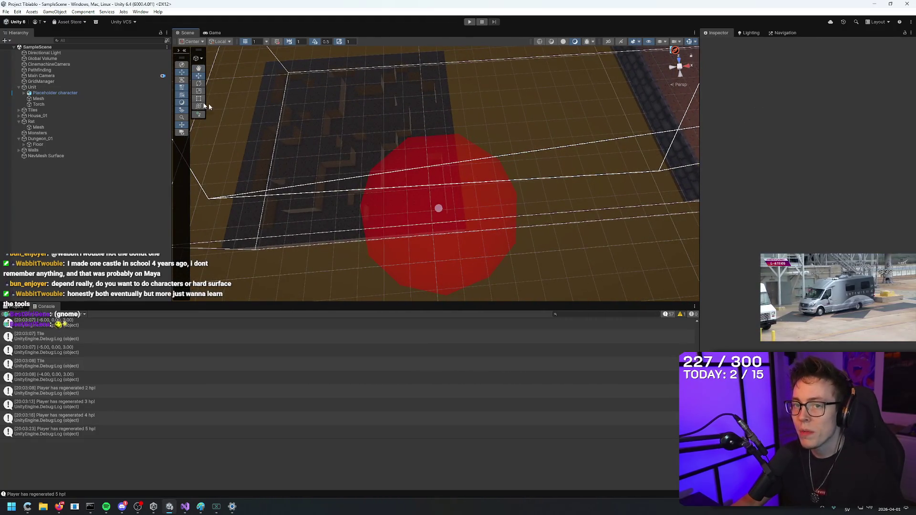
left_click(56, 151)
left_click(58, 156)
mouse_move(296, 154)
left_mouse_down()
mouse_move(573, 108)
mouse_move(613, 143)
mouse_move(605, 133)
left_mouse_up()
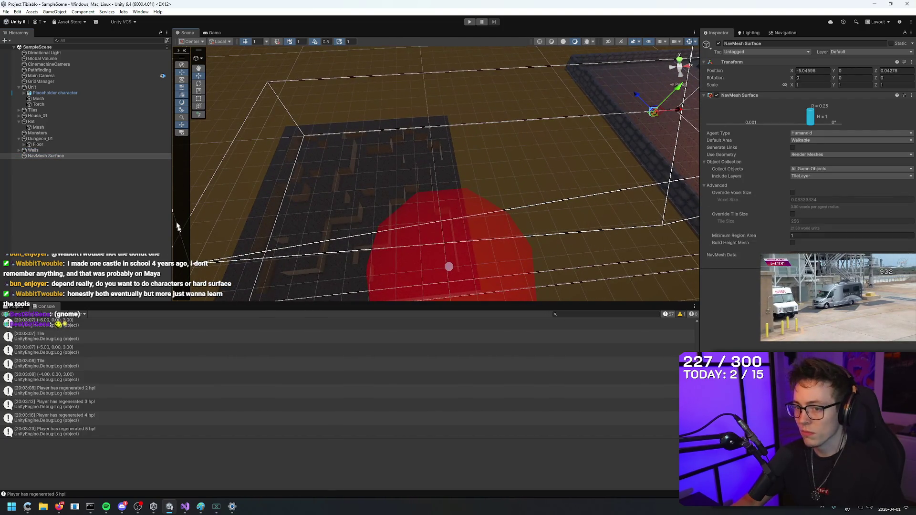
Turn on Show NavMesh in the AI Navigation overlay.
left_click_drag(198, 54, 187, 133)
left_click(184, 133)
left_click(183, 136)
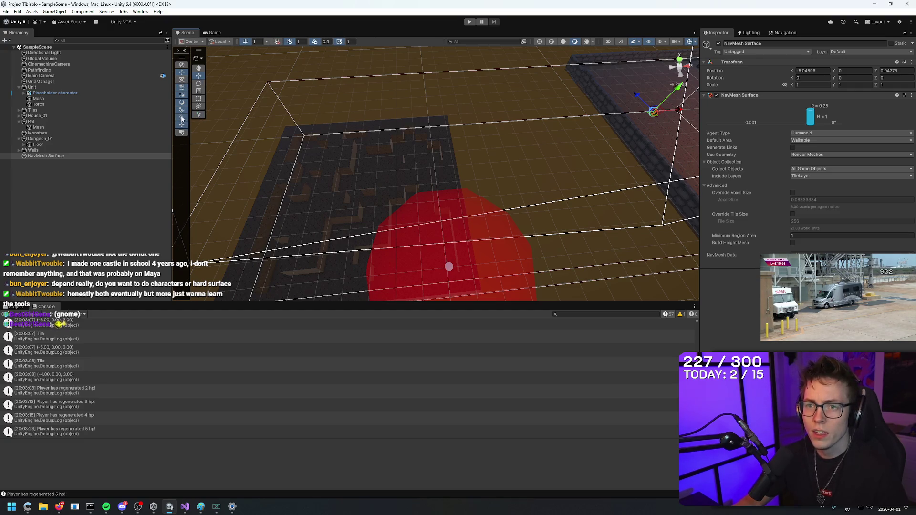
left_click(181, 66)
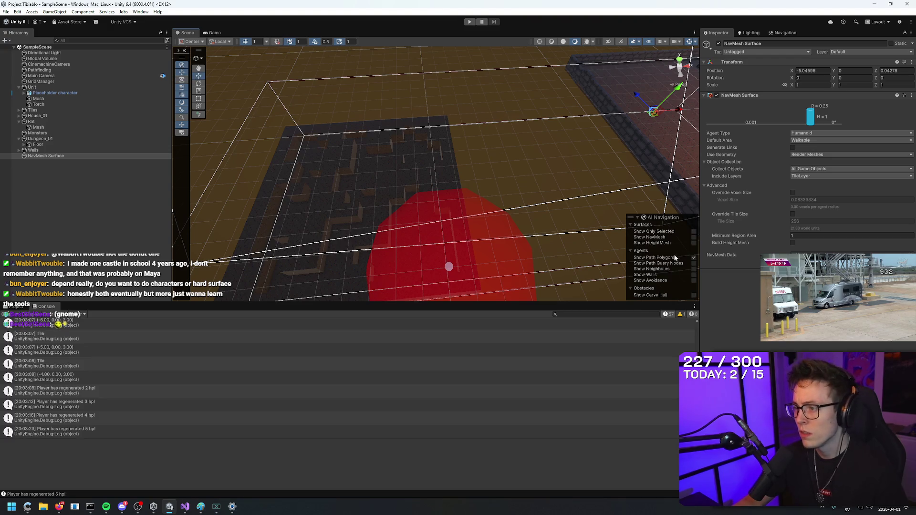
left_click(693, 237)
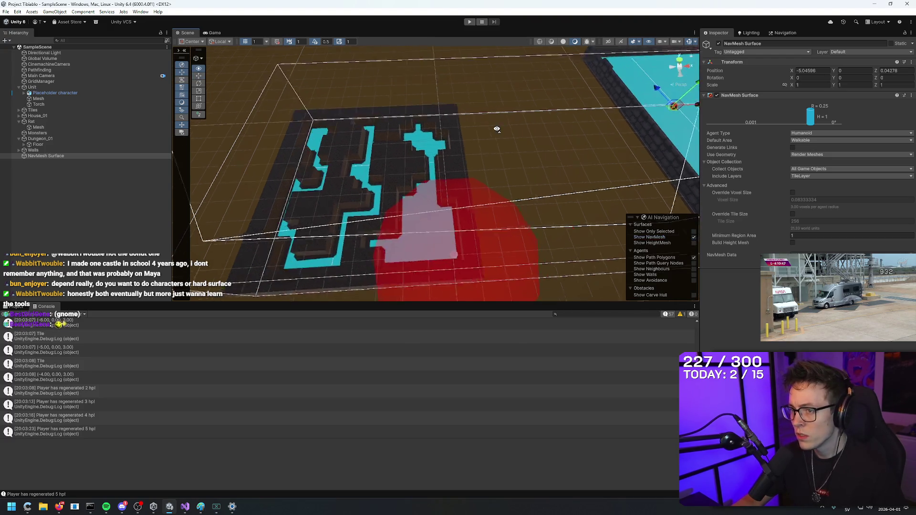
scroll(496, 127, "up", 10)
scroll(492, 182, "down", 10)
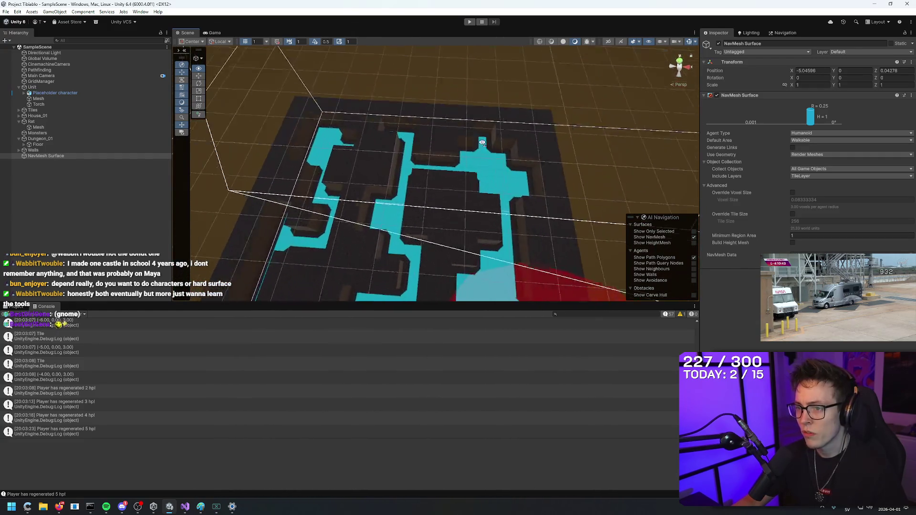
Orbit to a top-down view of the walled room's NavMesh and select wall tile (2, 4).
left_click_drag(482, 142, 490, 186)
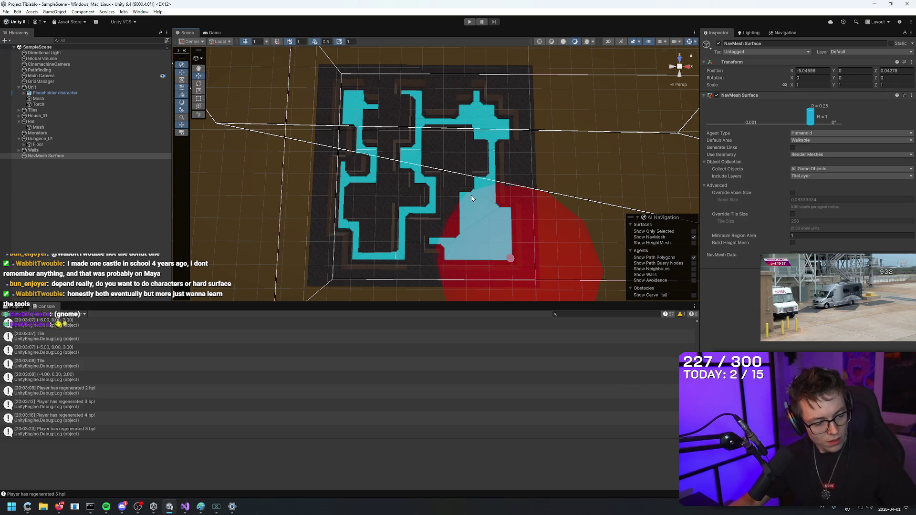
mouse_move(429, 191)
left_mouse_down()
mouse_move(477, 262)
mouse_move(666, 472)
mouse_move(740, 159)
mouse_move(905, 150)
left_mouse_up()
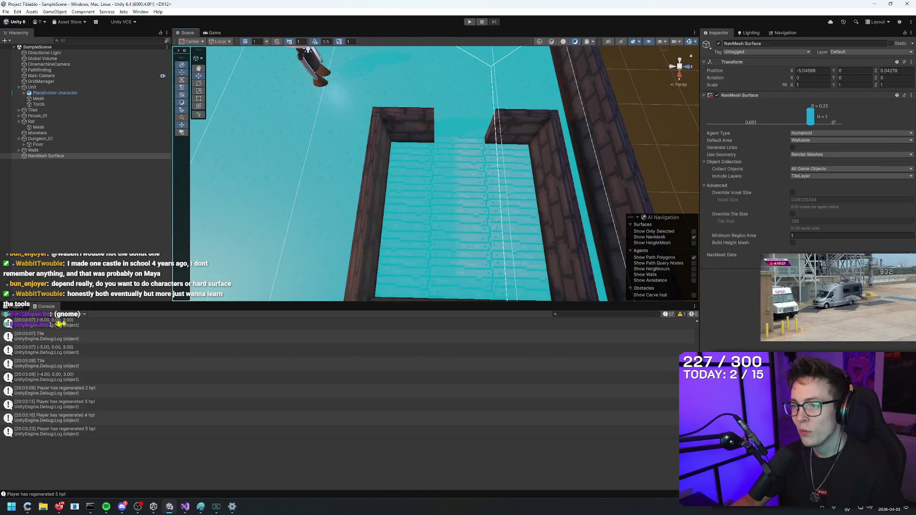
mouse_move(436, 102)
left_mouse_down()
mouse_move(549, 175)
mouse_move(612, 172)
mouse_move(540, 174)
mouse_move(374, 149)
left_mouse_up()
left_click(413, 138)
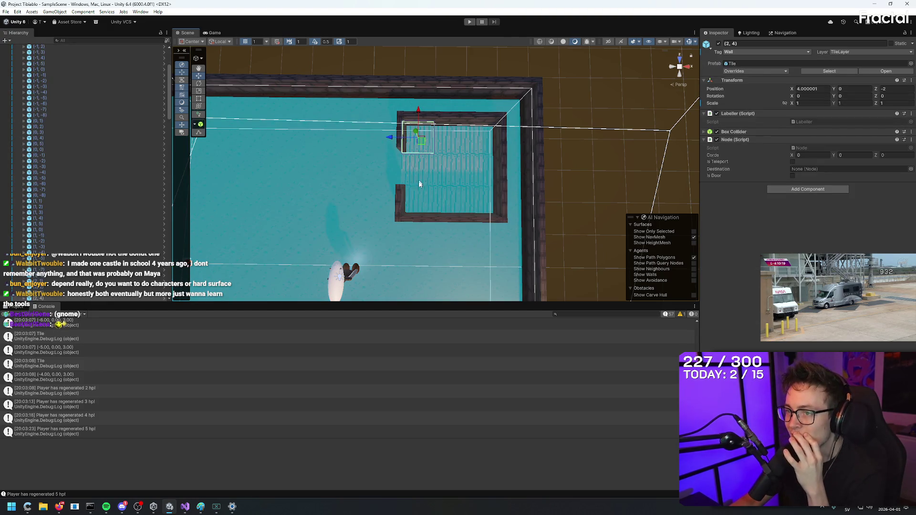
Deselect the wall tile, collapse Tiles in the Hierarchy and select NavMesh Surface.
left_click(606, 143)
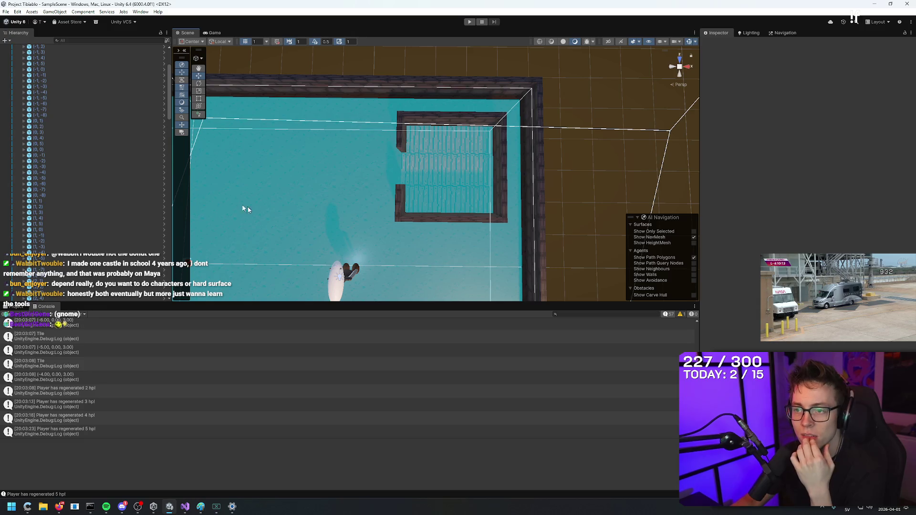
scroll(72, 143, "up", 10)
left_click(18, 110)
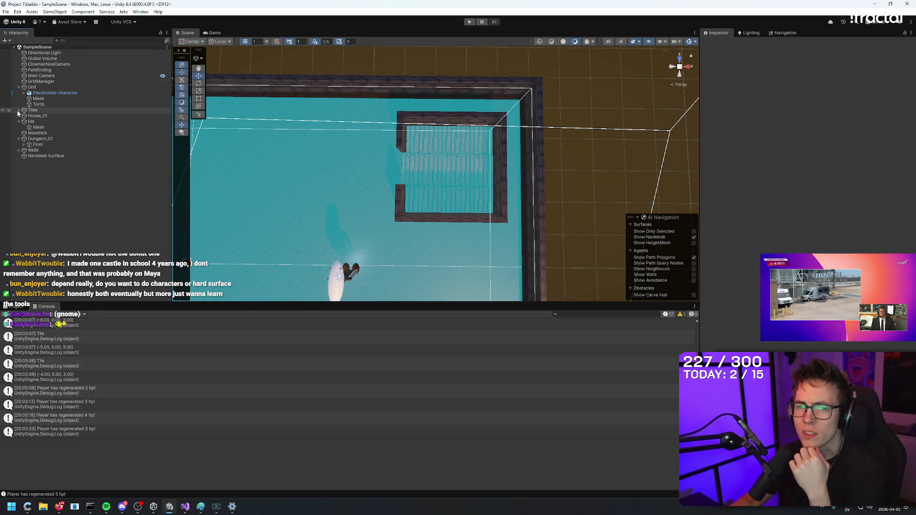
left_click(41, 156)
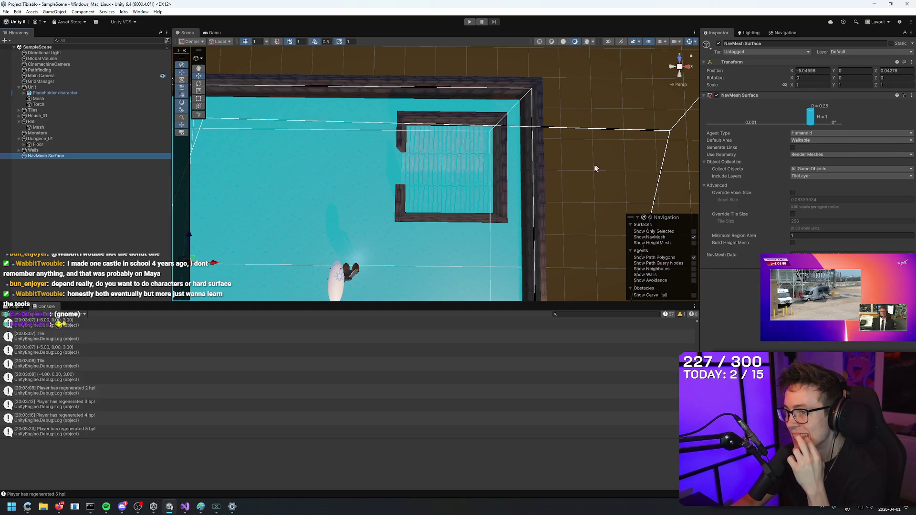
Inspect wall tile (2, 4), house walls Wall (8) and Wall (40), and Dungeon_Wall_01 (114) and (112).
left_click(414, 143)
left_click(414, 143)
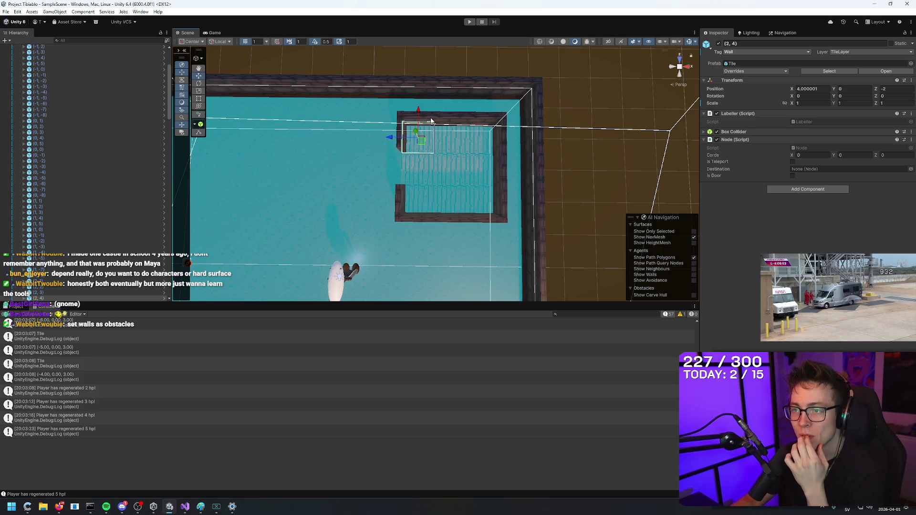
left_click(431, 121)
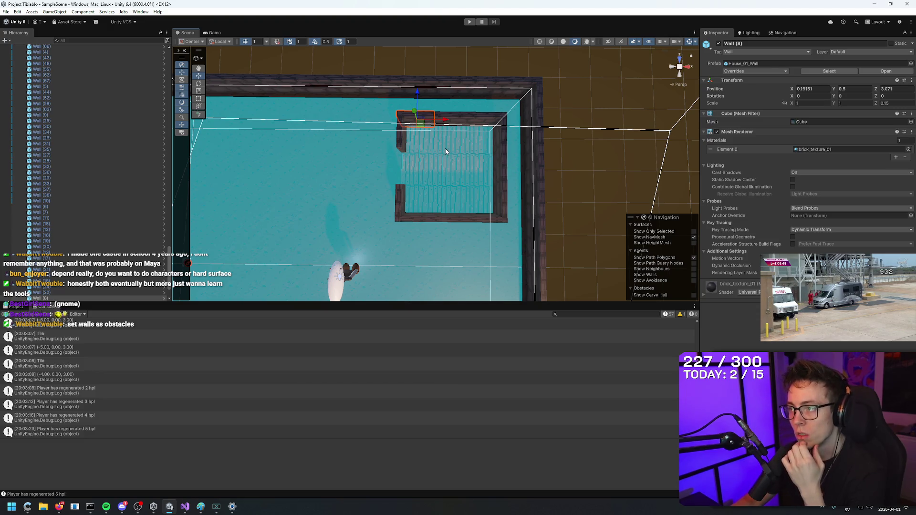
mouse_move(421, 170)
left_mouse_down()
mouse_move(332, 147)
mouse_move(399, 199)
mouse_move(388, 102)
mouse_move(408, 108)
mouse_move(396, 120)
left_mouse_up()
mouse_move(369, 204)
left_mouse_down()
mouse_move(489, 249)
mouse_move(457, 186)
mouse_move(514, 188)
mouse_move(574, 256)
mouse_move(558, 235)
left_mouse_up()
left_click(457, 186)
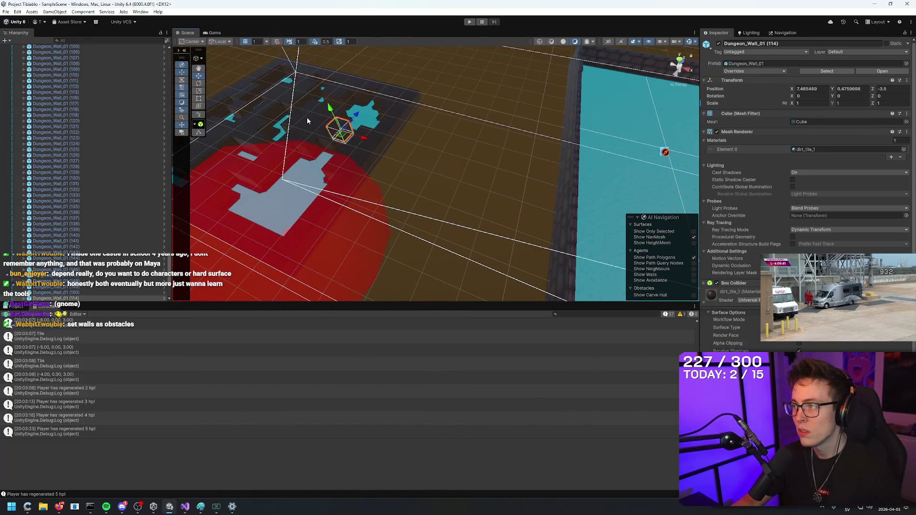
left_click(329, 123)
key("f")
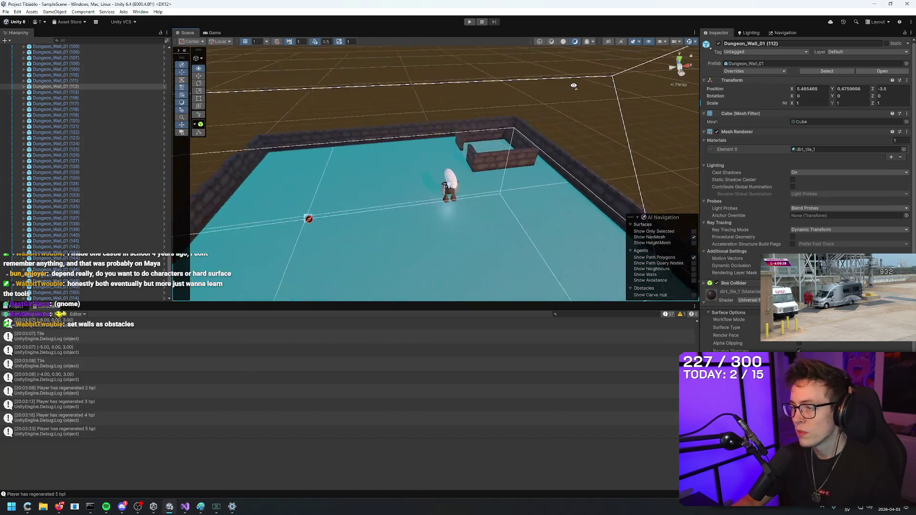
left_click(507, 153)
Show the Project panel, collapse House_01, Tiles and Walls, and reselect NavMesh Surface.
left_click(16, 307)
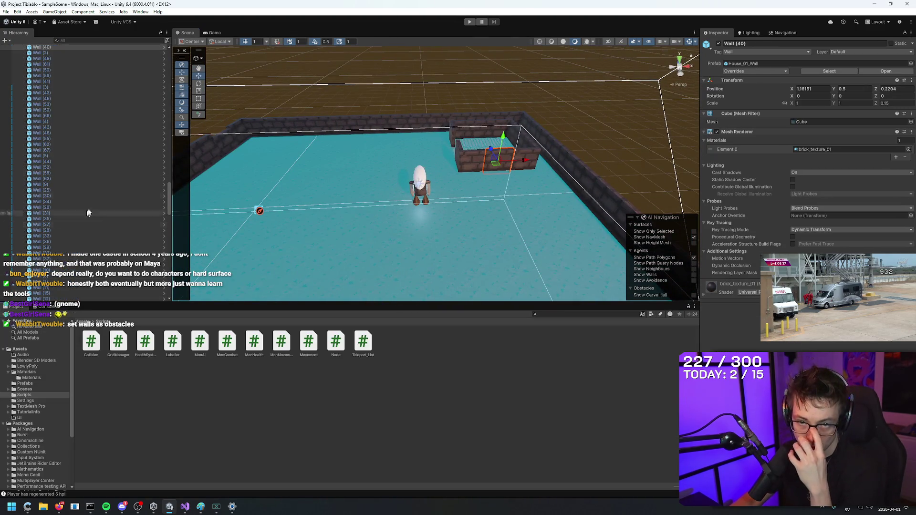
scroll(36, 216, "up", 5)
left_click(20, 215)
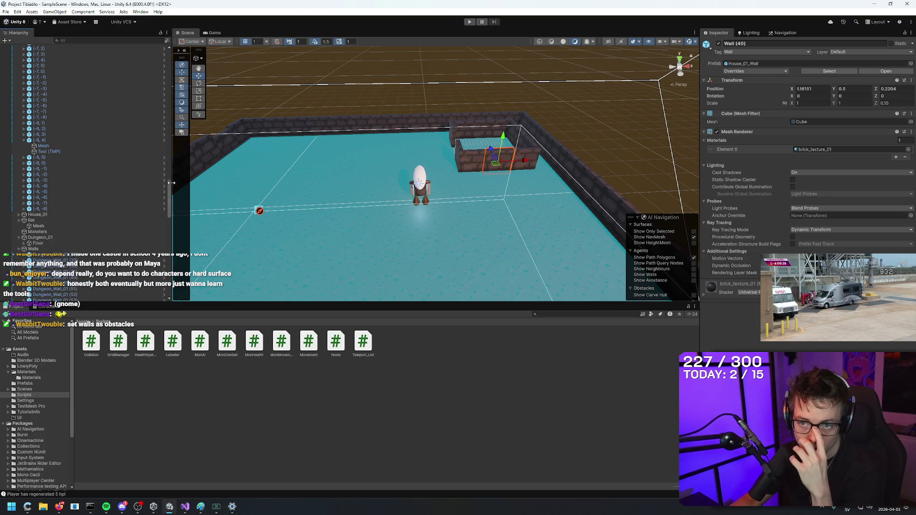
left_click_drag(168, 195, 159, 59)
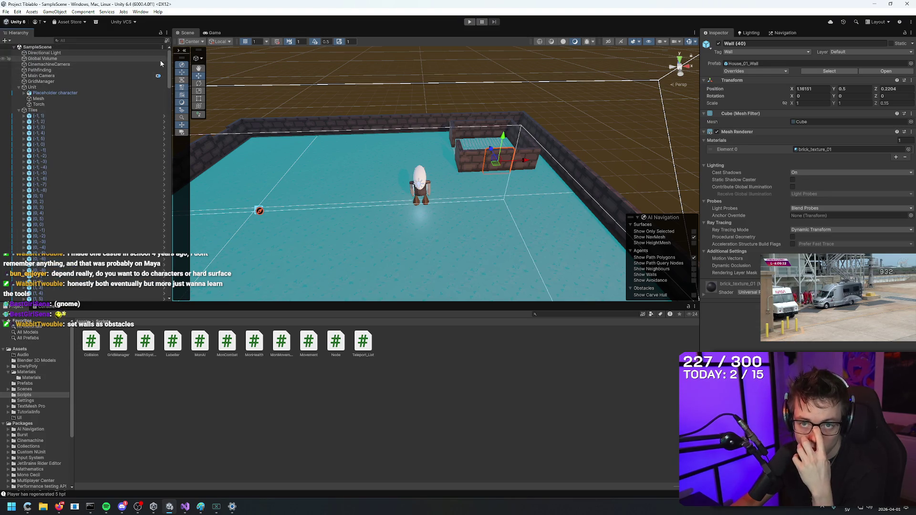
left_click(19, 110)
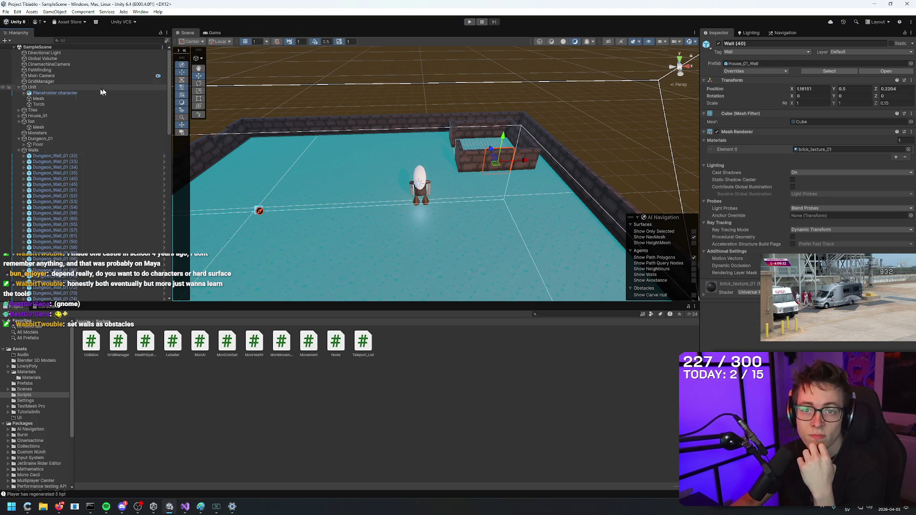
left_click(19, 150)
left_click(43, 156)
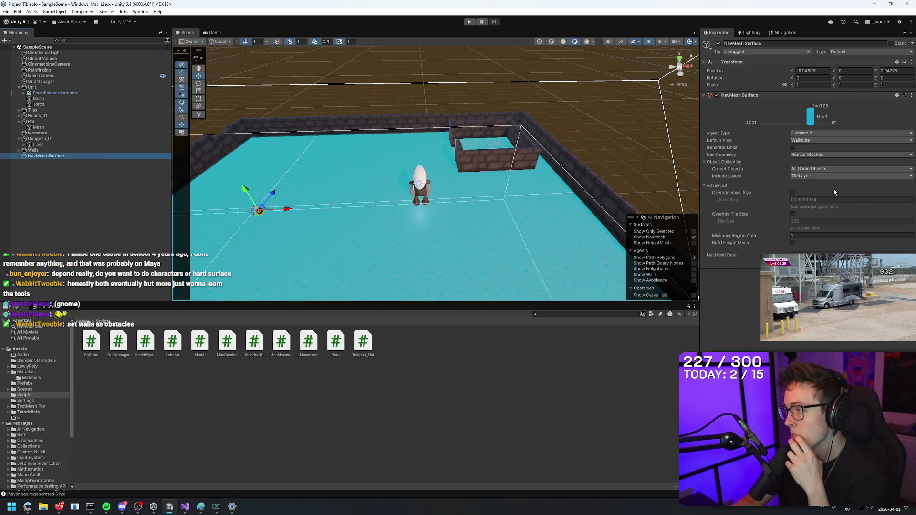
Review NavMesh Surface's Object Collection settings and the agent type settings.
left_click(832, 167)
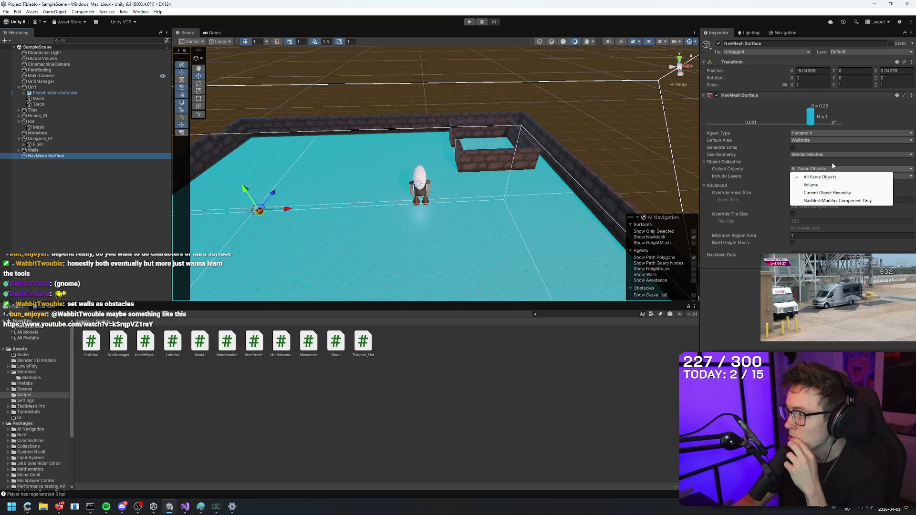
left_click(832, 162)
left_click(831, 162)
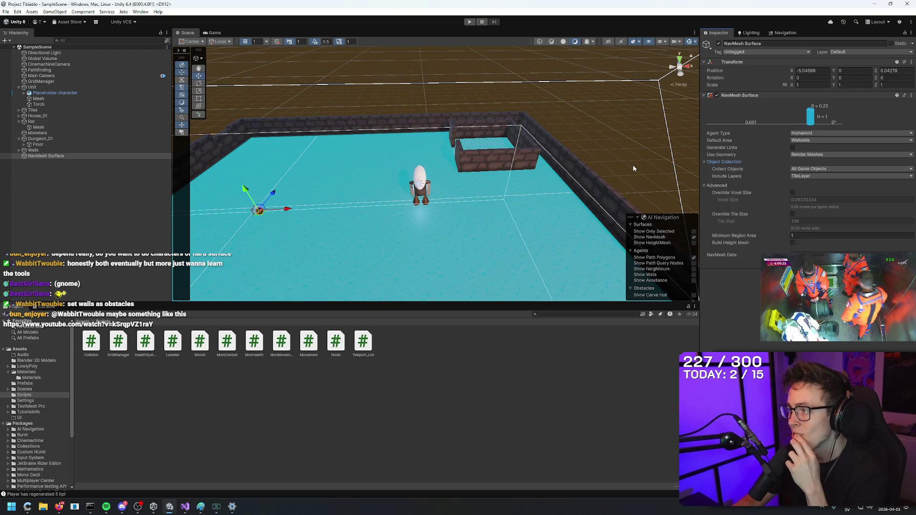
left_click(785, 33)
mouse_move(578, 149)
left_mouse_down()
mouse_move(453, 210)
mouse_move(528, 210)
left_mouse_up()
scroll(453, 210, "down", 5)
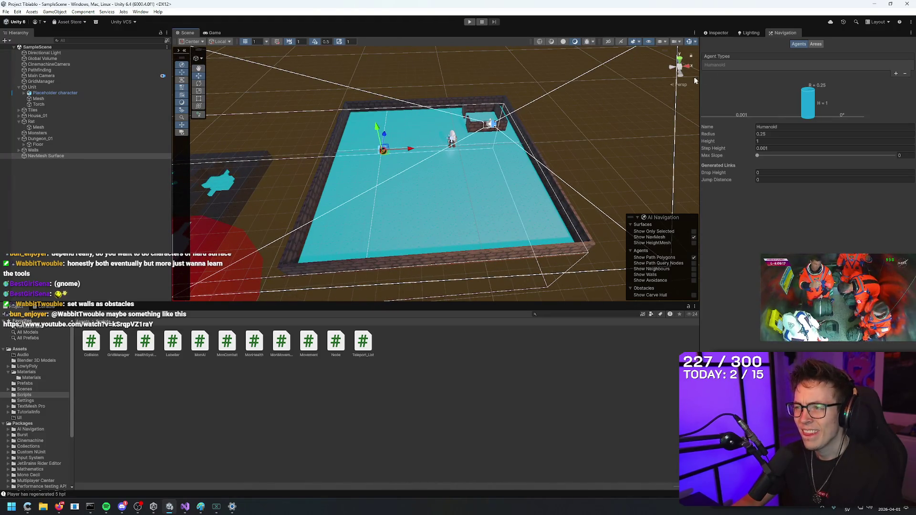
left_click(719, 33)
Orbit around the room and check the Default Area choices, keeping Walkable.
left_click_drag(430, 215, 429, 171)
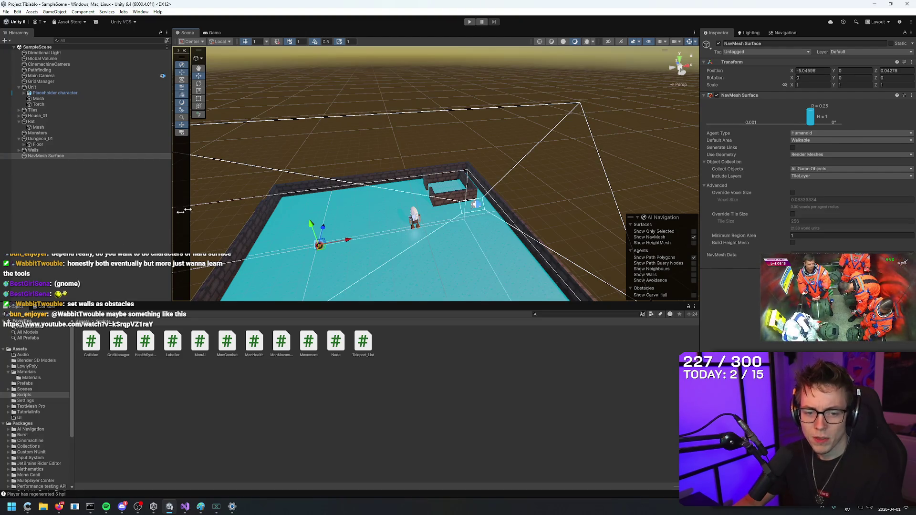
mouse_move(545, 116)
left_mouse_down()
mouse_move(370, 129)
mouse_move(415, 191)
mouse_move(532, 140)
left_mouse_up()
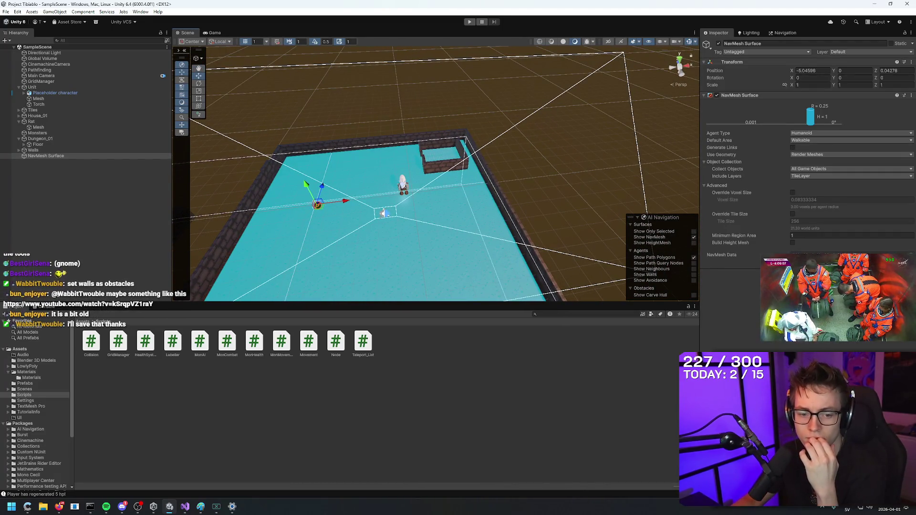
left_click_drag(573, 115, 336, 119)
left_click_drag(317, 188, 577, 91)
left_click(804, 141)
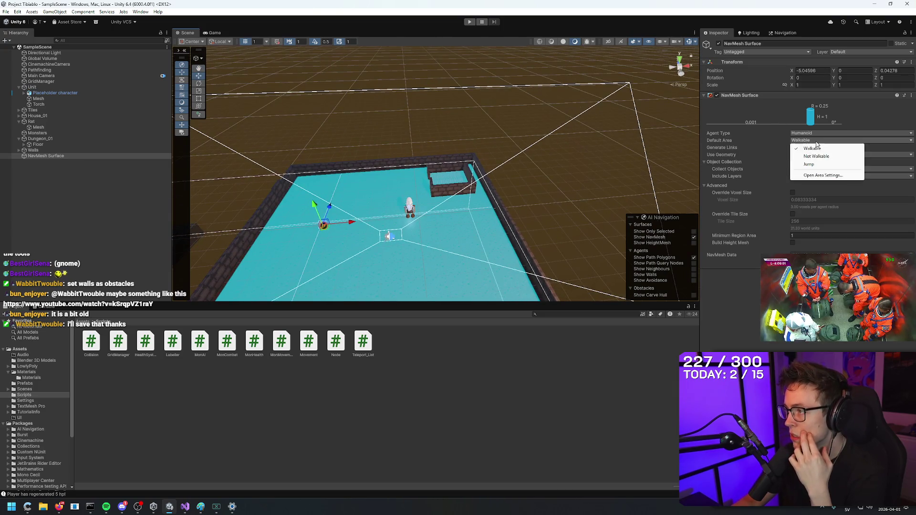
left_click(779, 108)
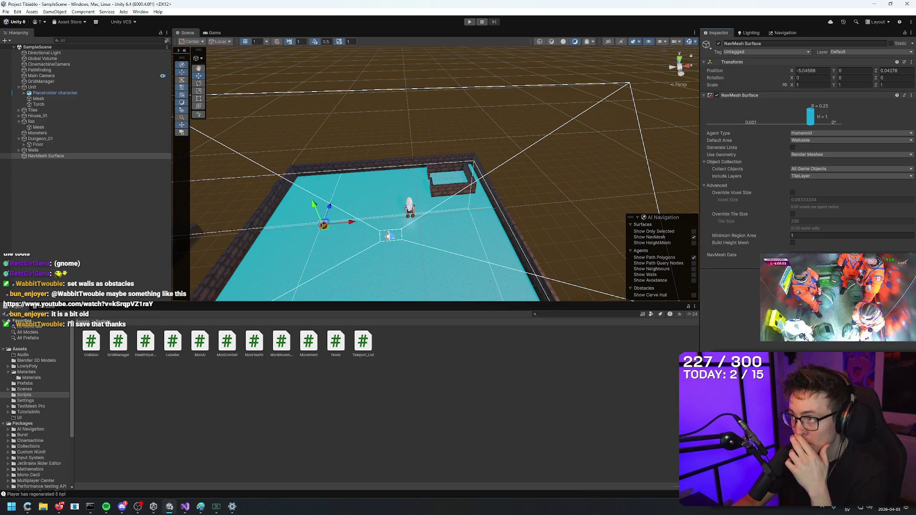
Select one of House_01's wall pieces, orbit closer, then clear the selection.
left_click(473, 184)
mouse_move(473, 184)
left_mouse_down()
mouse_move(557, 163)
mouse_move(557, 172)
mouse_move(580, 171)
left_mouse_up()
left_click(580, 171)
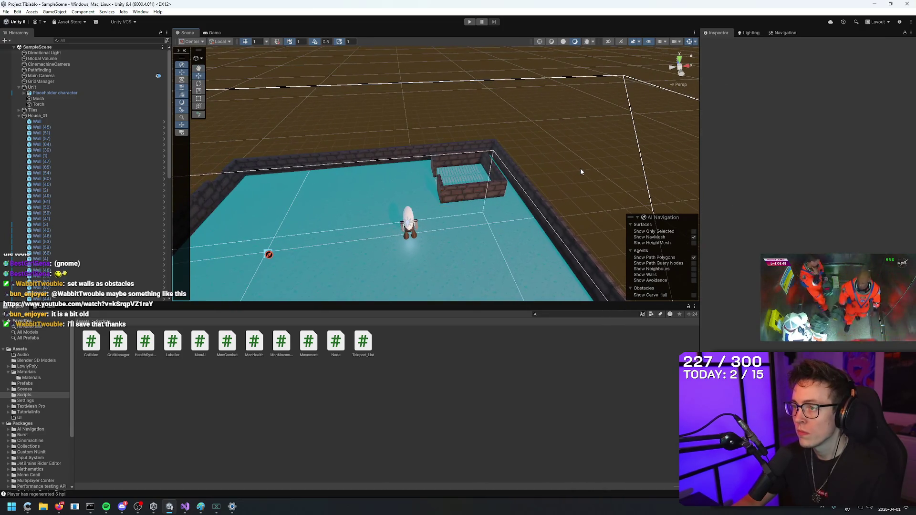
Show the Navigation Areas list with costs for Walkable, Not Walkable, Jump and User 3–31.
left_click(783, 33)
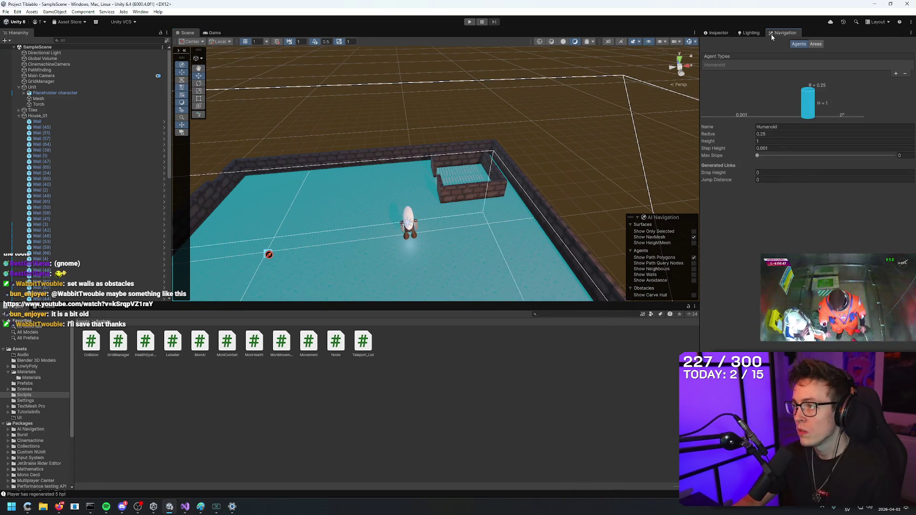
left_click(817, 44)
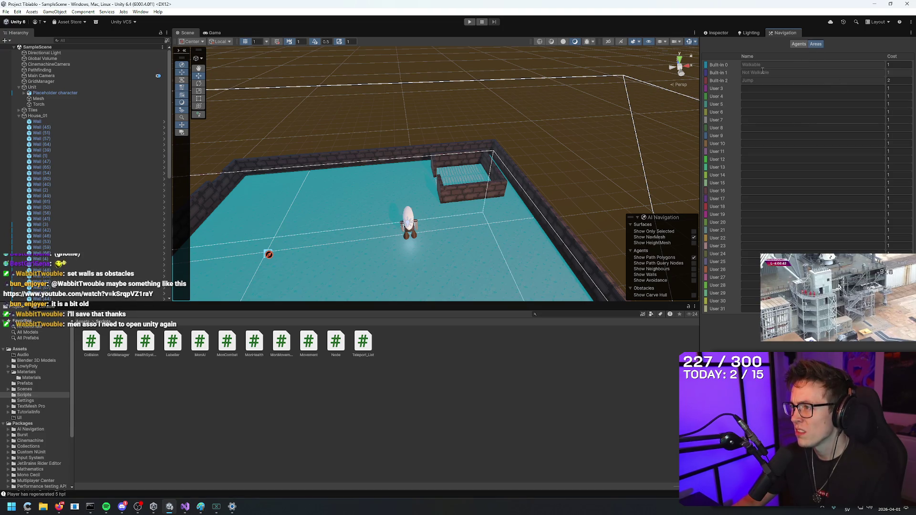
mouse_move(549, 157)
left_mouse_down()
mouse_move(565, 143)
mouse_move(582, 178)
mouse_move(559, 175)
mouse_move(552, 192)
left_mouse_up()
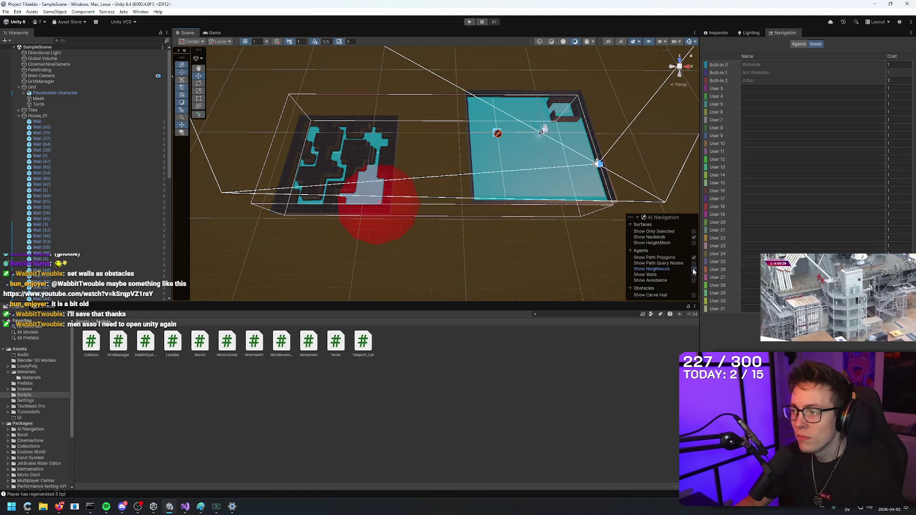
left_click_drag(437, 215, 468, 241)
scroll(468, 241, "up", 2)
Toggle Show Neighbours in the AI Navigation overlay and orbit around the room.
left_click(694, 270)
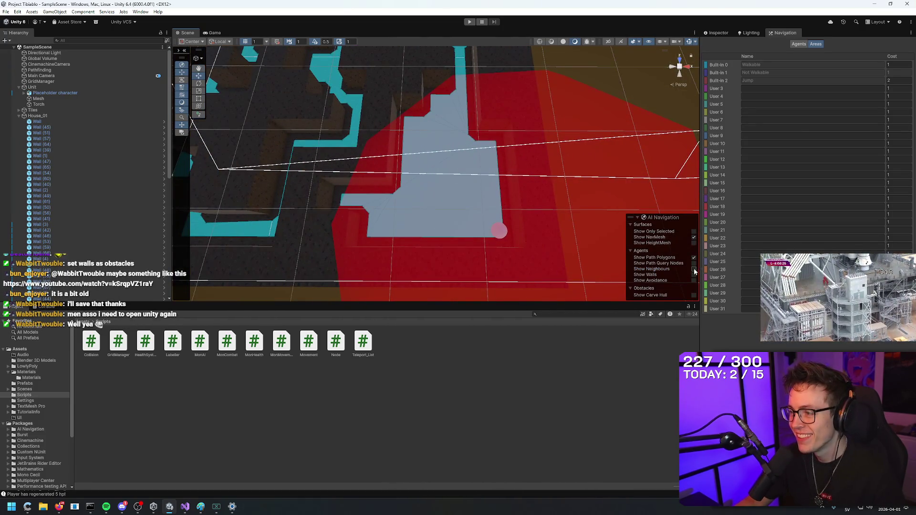
scroll(549, 229, "down", 10)
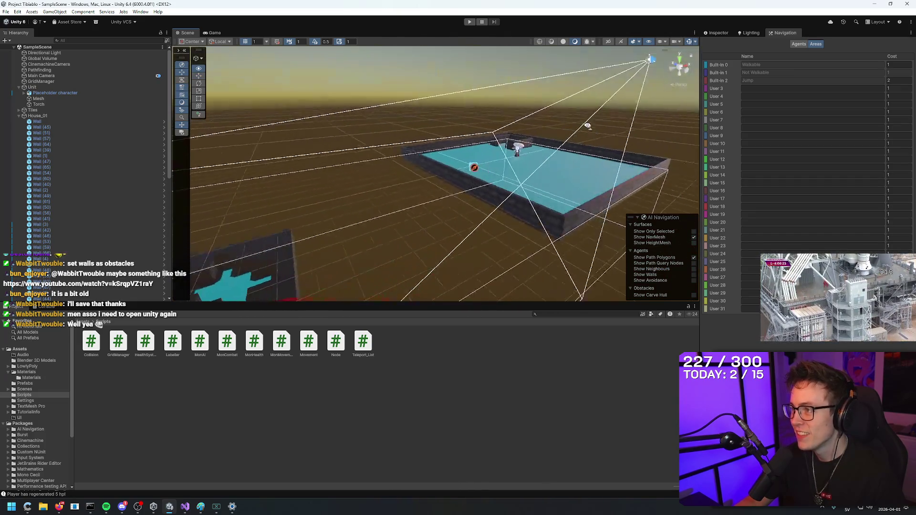
left_click_drag(544, 230, 554, 232)
scroll(554, 233, "up", 8)
scroll(553, 233, "down", 3)
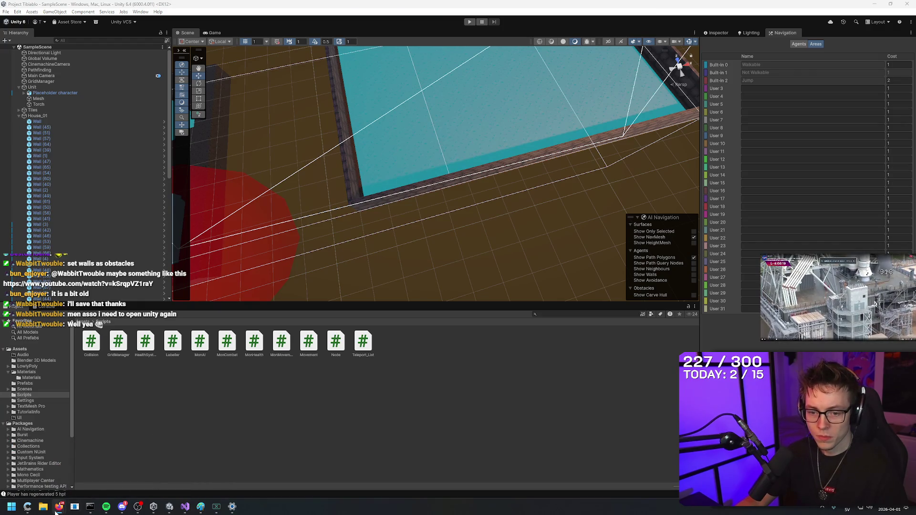
Draft the search 'how to set walls as obstacles' in a new Firefox tab, then return to Unity.
left_click(58, 508)
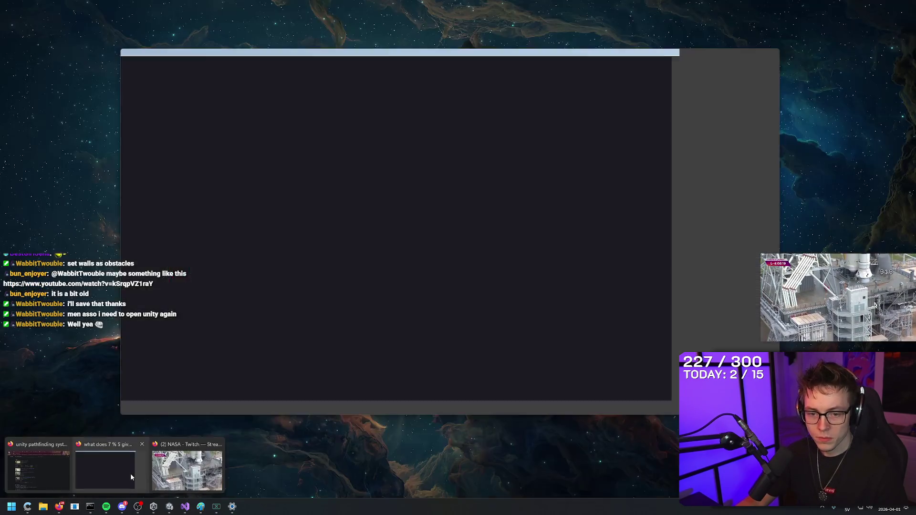
key("ctrl+t")
type("how to set")
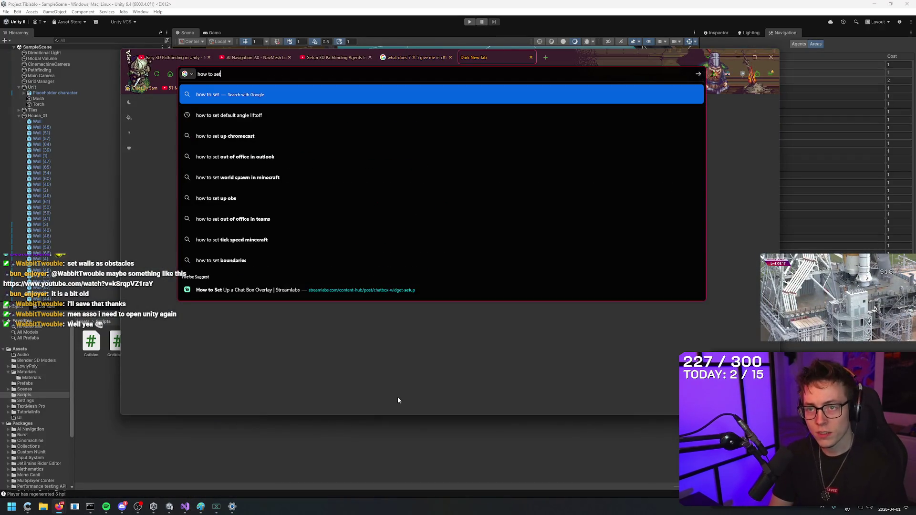
type(" walls as obstacles")
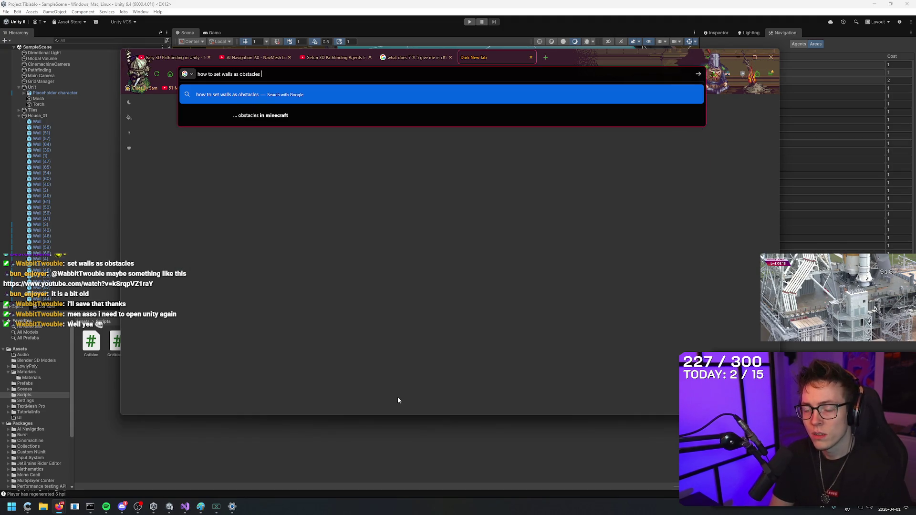
key("alt+Tab")
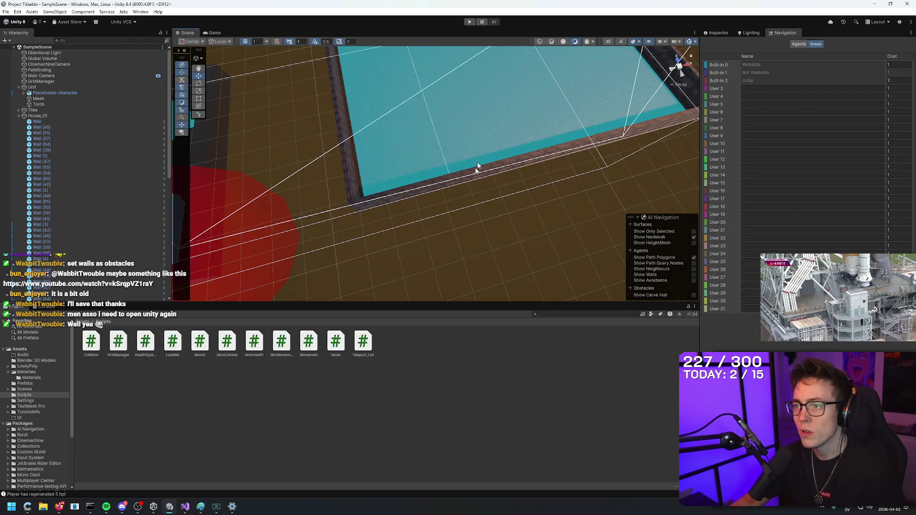
Look over the walls and NavMesh floor, revisit the Navigation areas, and collapse House_01.
mouse_move(534, 154)
left_mouse_down()
mouse_move(630, 201)
mouse_move(624, 41)
left_mouse_up()
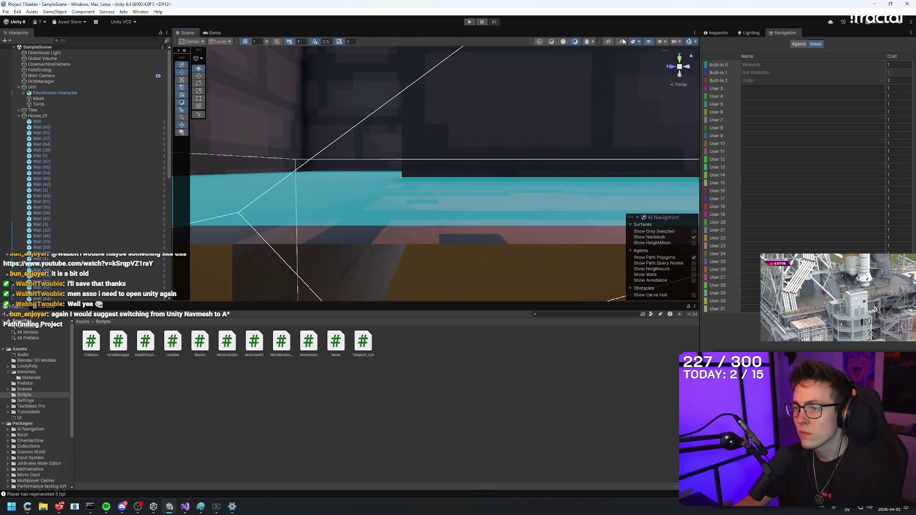
mouse_move(620, 143)
left_mouse_down()
mouse_move(540, 143)
mouse_move(517, 119)
mouse_move(480, 126)
left_mouse_up()
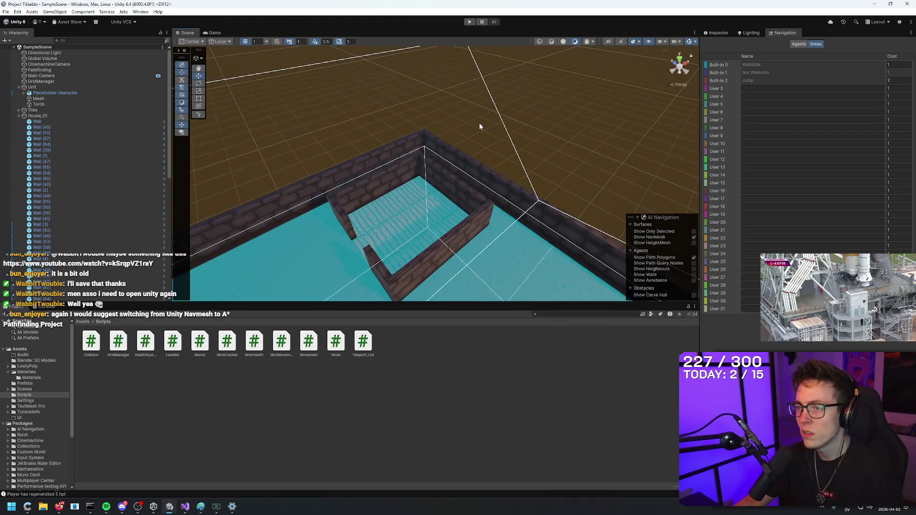
scroll(480, 127, "up", 5)
left_click(750, 33)
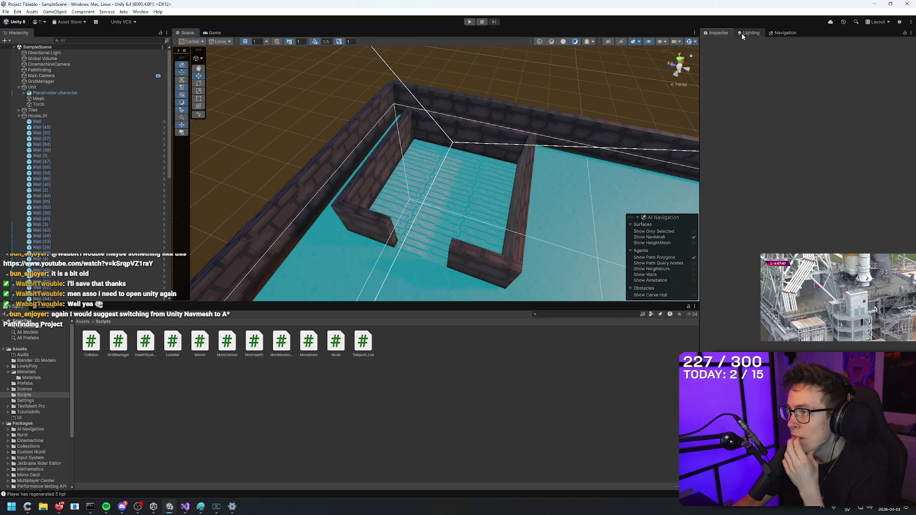
left_click(778, 34)
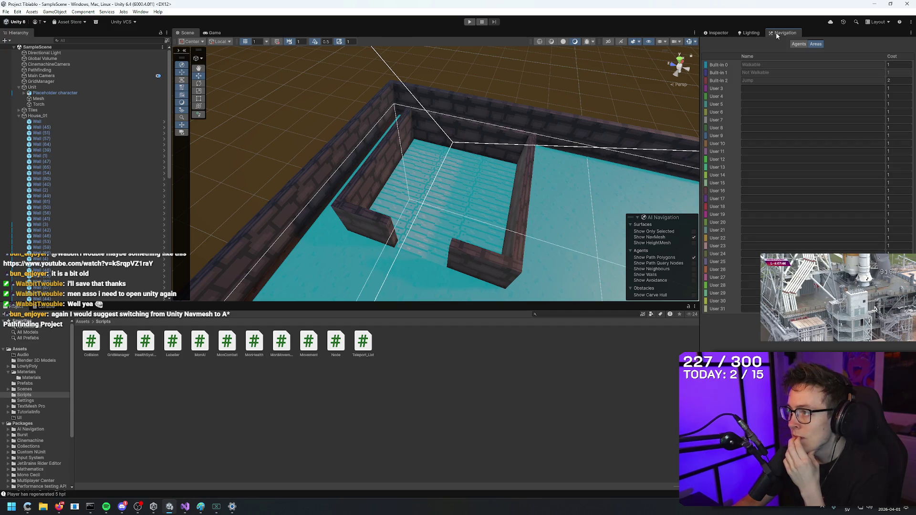
left_click(19, 115)
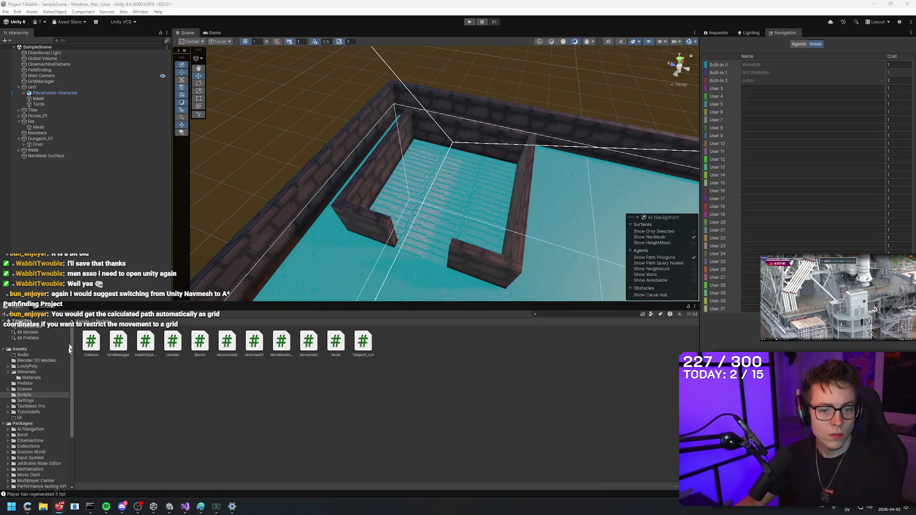
Google 'how to set obstacles navmesh' and read the NavMesh Obstacle recommendation.
mouse_move(59, 507)
left_click(111, 465)
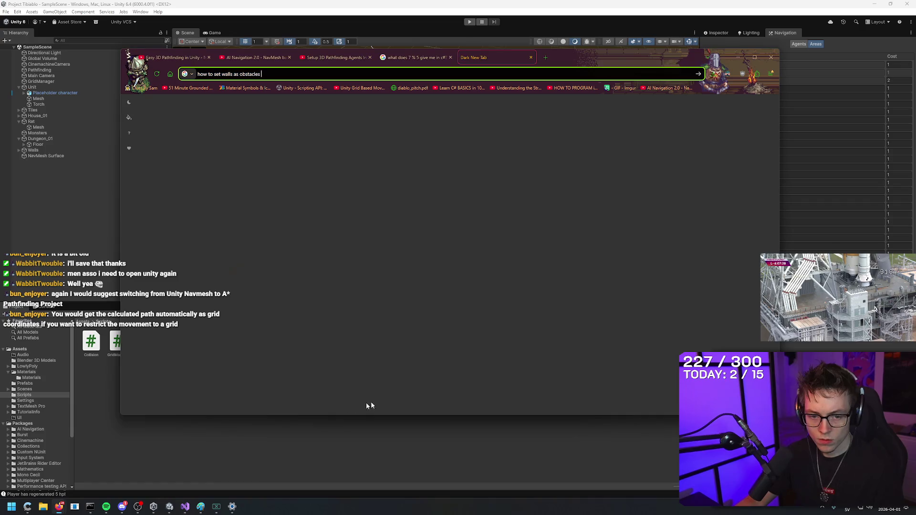
type("how to set obstacles navmes")
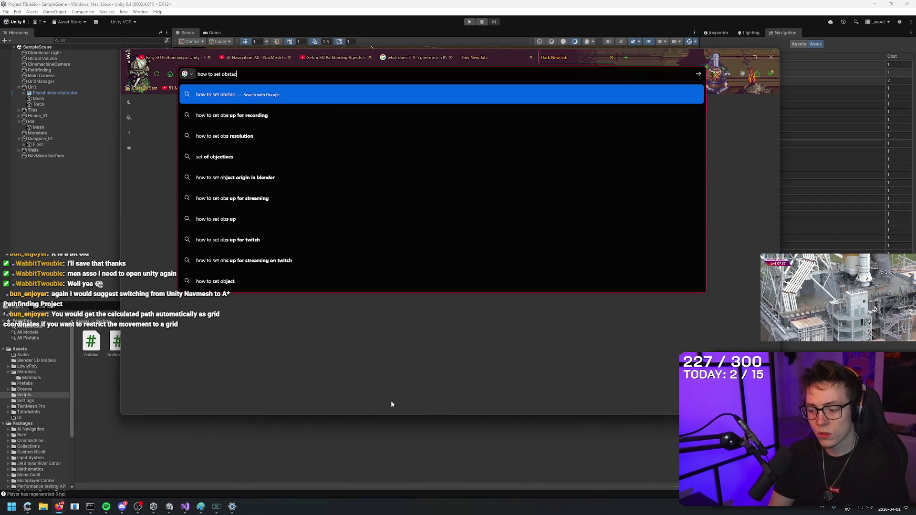
type("h")
key("Return")
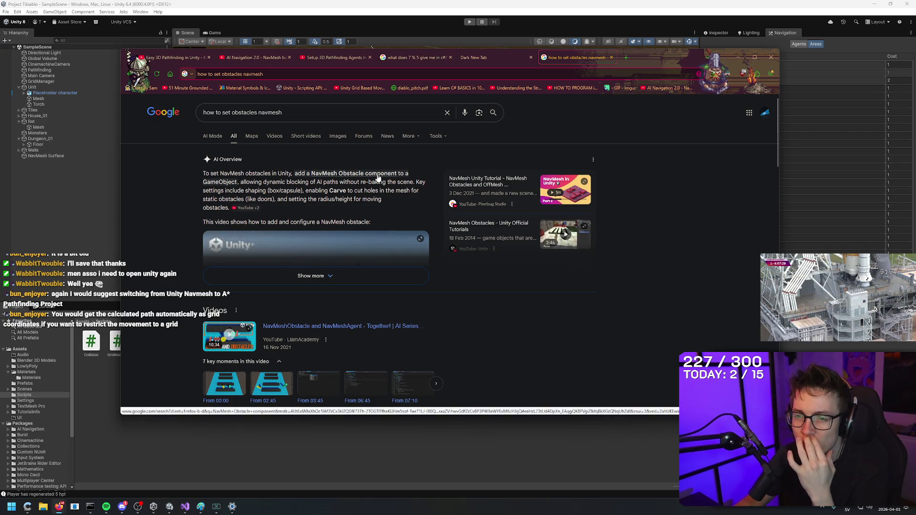
right_click(558, 117)
left_click(557, 116)
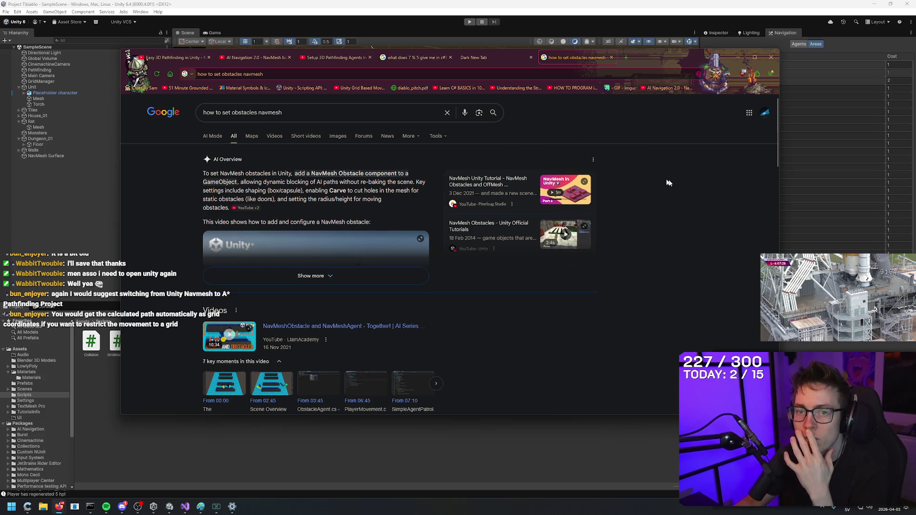
key("alt+Tab")
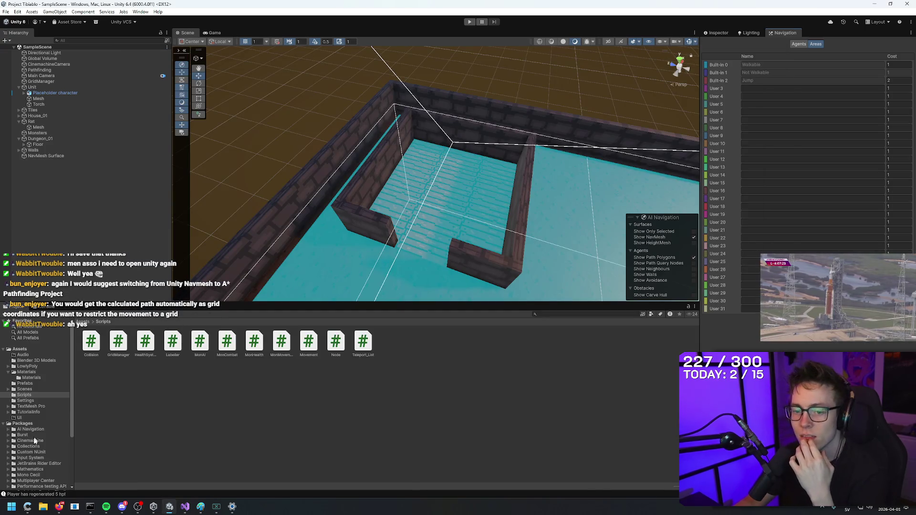
Open the House_01_Wall prefab from Prefabs and add a Nav Mesh Obstacle component.
left_click(35, 383)
left_click(115, 343)
double_click(124, 360)
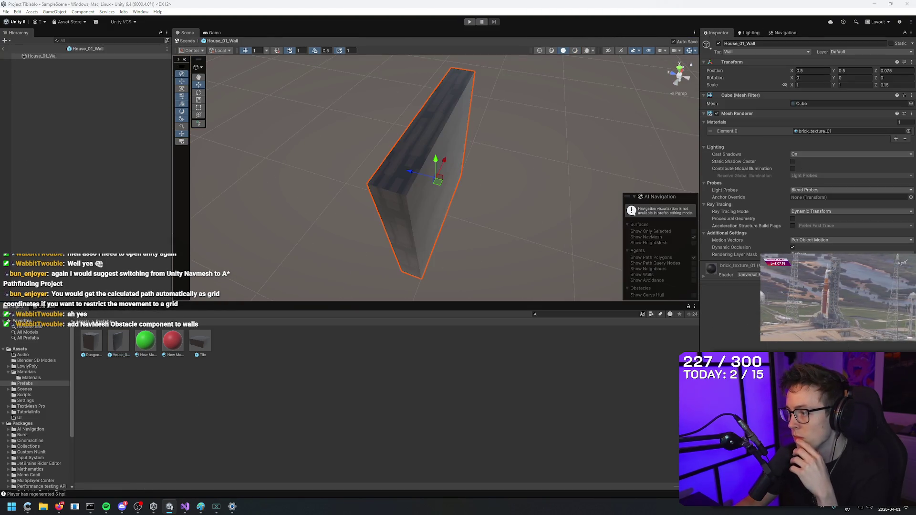
type("navmesh")
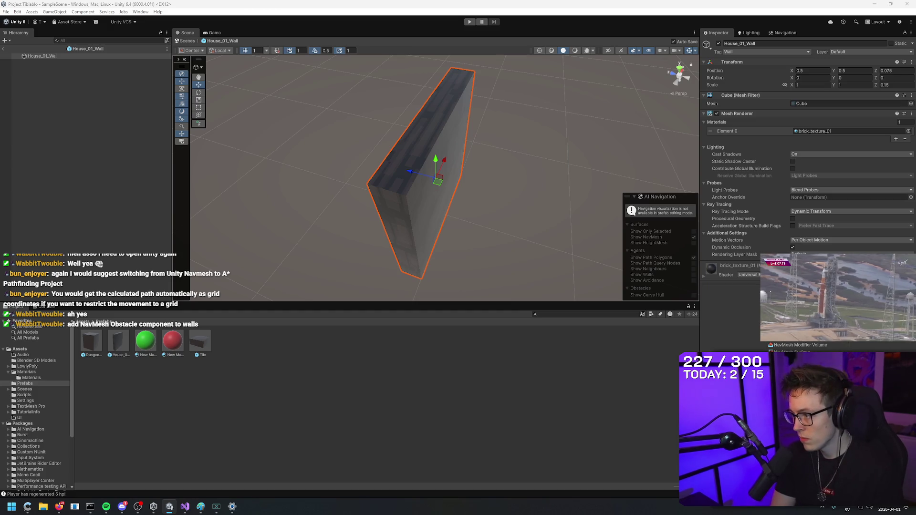
key("Return")
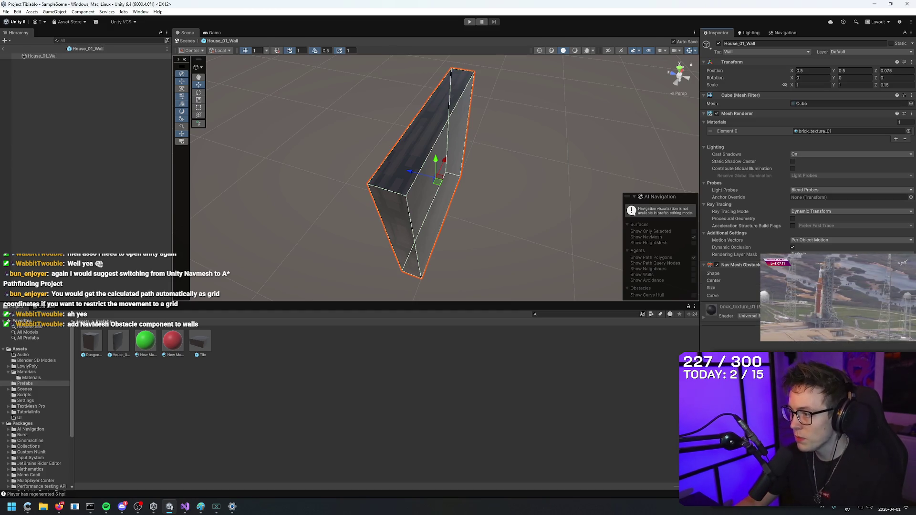
scroll(471, 188, "down", 10)
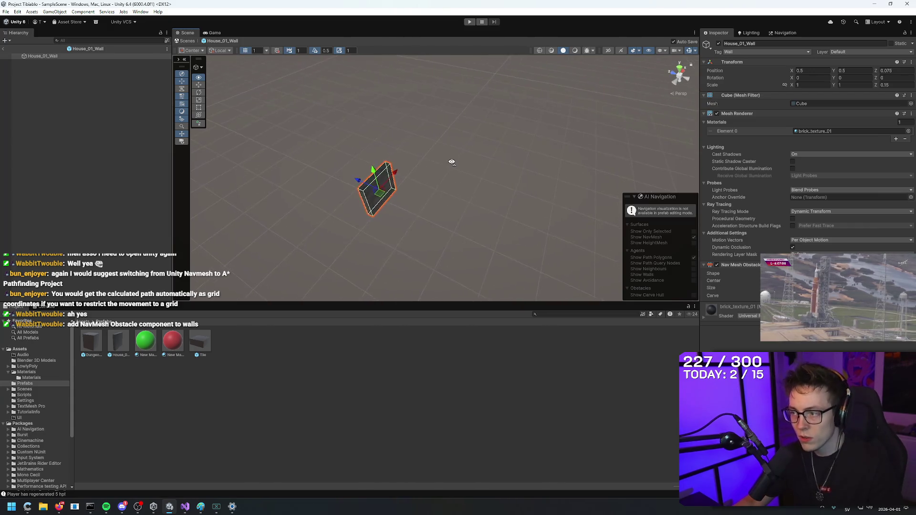
Toggle the Nav Mesh Obstacle off and back on, then return to SampleScene.
mouse_move(452, 162)
left_mouse_down()
mouse_move(466, 188)
mouse_move(527, 219)
left_mouse_up()
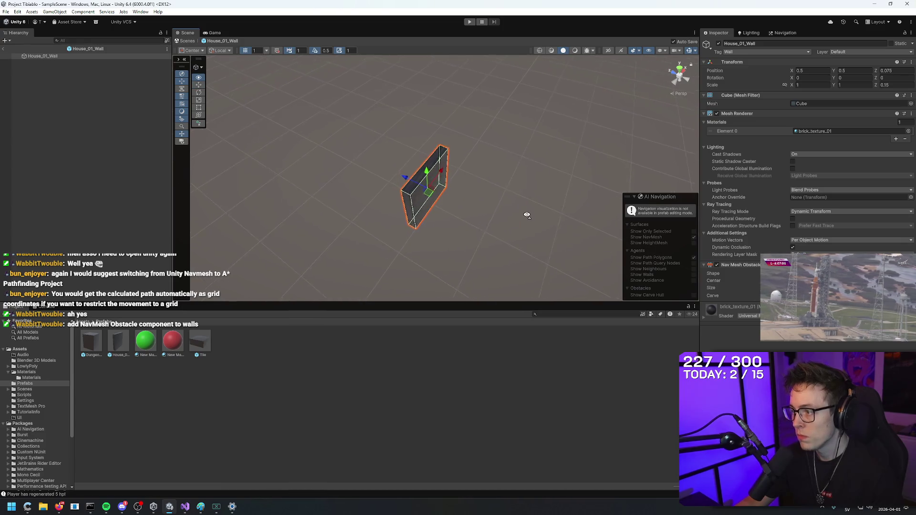
left_click(717, 266)
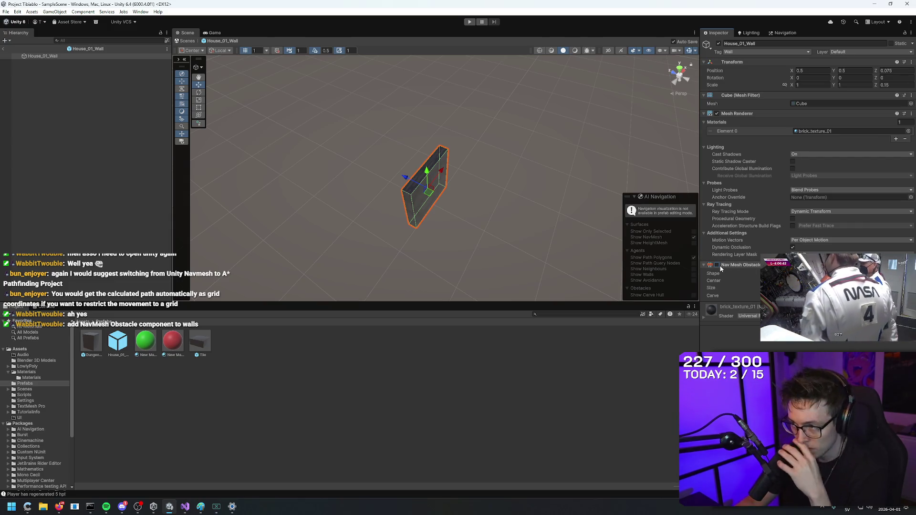
mouse_move(528, 261)
left_mouse_down()
mouse_move(501, 229)
mouse_move(450, 32)
left_mouse_up()
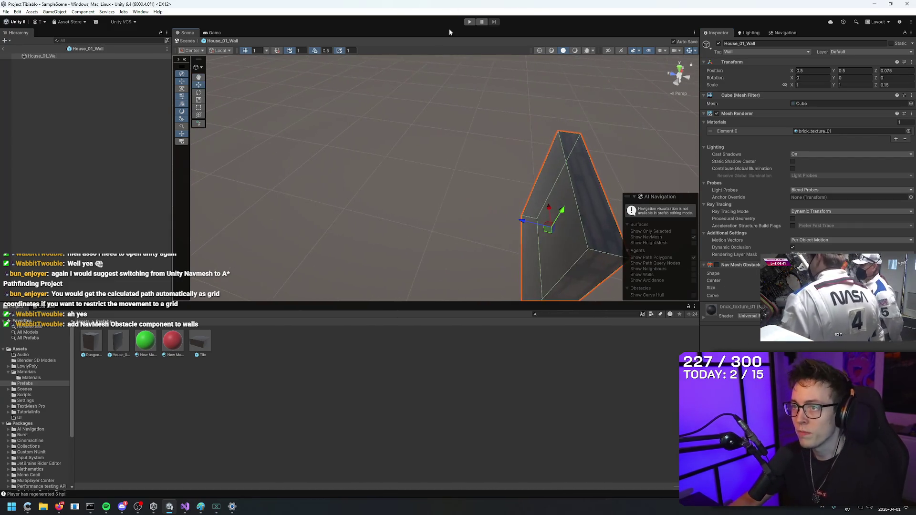
left_click(717, 266)
left_click(3, 49)
mouse_move(444, 121)
left_mouse_down()
mouse_move(519, 77)
mouse_move(454, 83)
mouse_move(502, 198)
mouse_move(450, 83)
left_mouse_up()
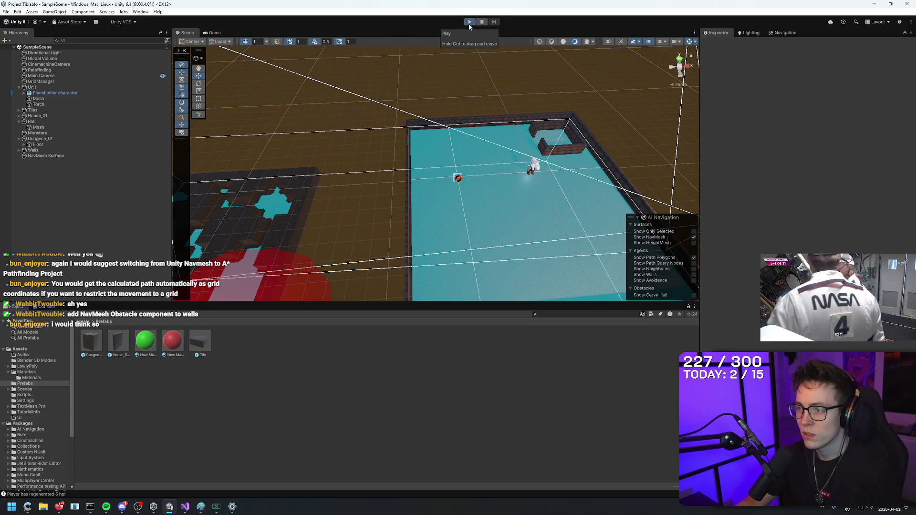
Select the Rat and move it along X onto the cyan NavMesh floor.
mouse_move(469, 84)
left_mouse_down()
mouse_move(320, 124)
mouse_move(358, 200)
mouse_move(327, 75)
left_mouse_up()
left_click(358, 203)
left_click(29, 122)
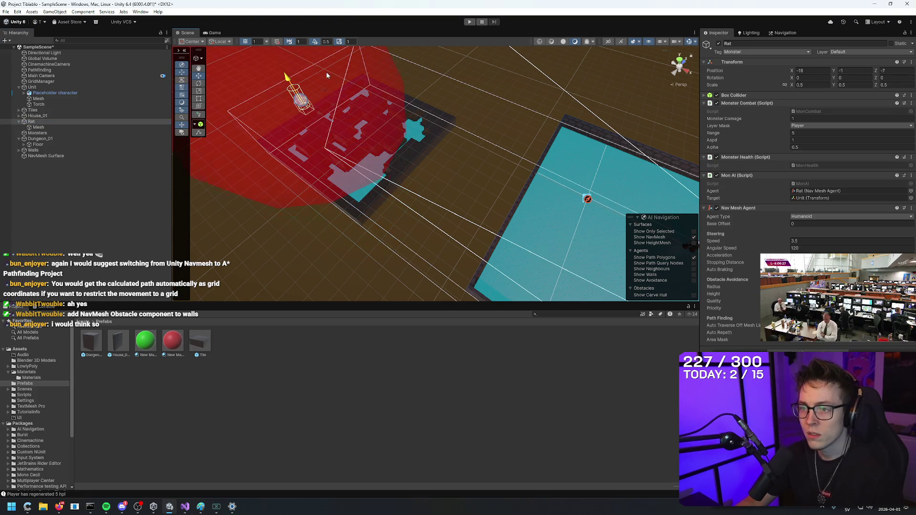
mouse_move(321, 113)
left_mouse_down()
mouse_move(476, 180)
mouse_move(393, 163)
mouse_move(419, 225)
mouse_move(420, 256)
mouse_move(399, 256)
mouse_move(448, 246)
mouse_move(525, 180)
left_mouse_up()
mouse_move(476, 205)
left_mouse_down()
mouse_move(454, 163)
mouse_move(446, 201)
mouse_move(292, 266)
mouse_move(248, 227)
mouse_move(127, 325)
mouse_move(104, 196)
mouse_move(99, 269)
mouse_move(262, 234)
left_mouse_up()
mouse_move(433, 221)
left_mouse_down()
mouse_move(429, 210)
mouse_move(429, 240)
mouse_move(572, 167)
left_mouse_up()
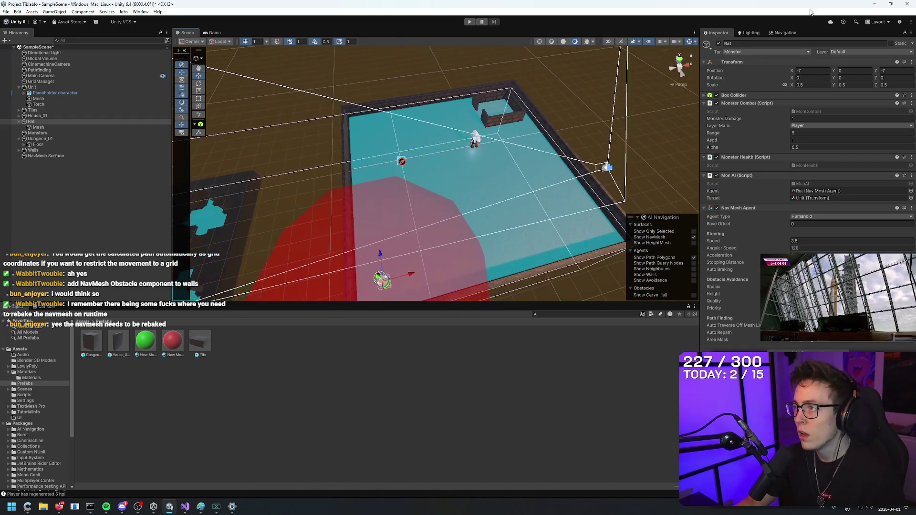
Select NavMesh Surface, show its Inspector properties, and enter Play mode.
left_click(782, 33)
left_click(748, 33)
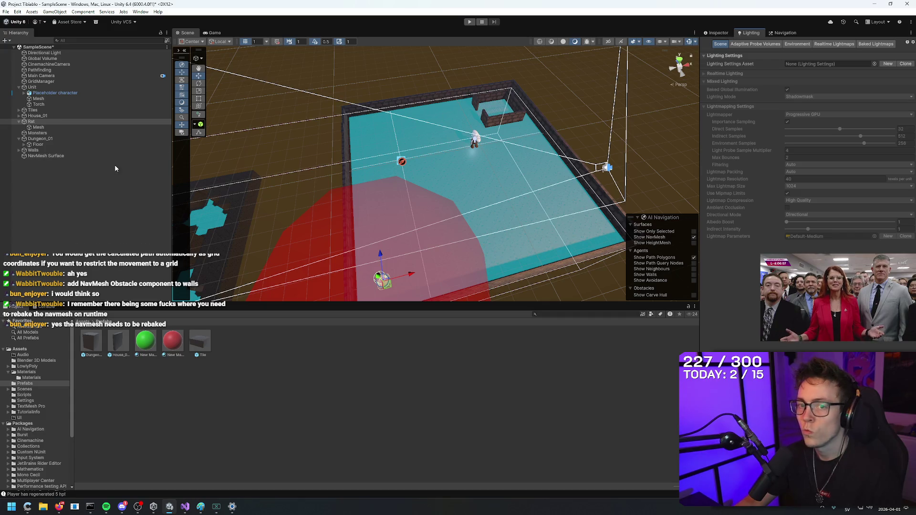
left_click(114, 156)
left_click(716, 34)
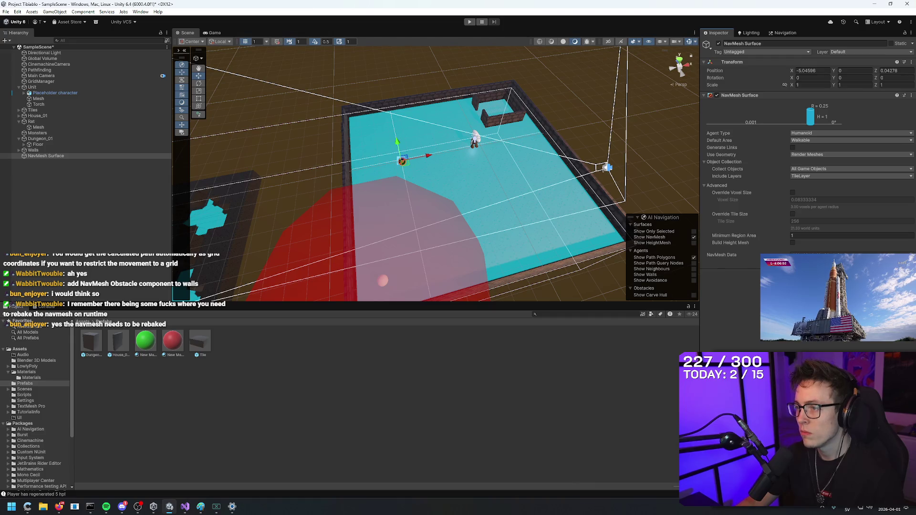
mouse_move(606, 167)
left_mouse_down()
mouse_move(604, 88)
mouse_move(602, 107)
mouse_move(683, 66)
mouse_move(589, 143)
mouse_move(567, 194)
mouse_move(505, 186)
mouse_move(548, 160)
left_mouse_up()
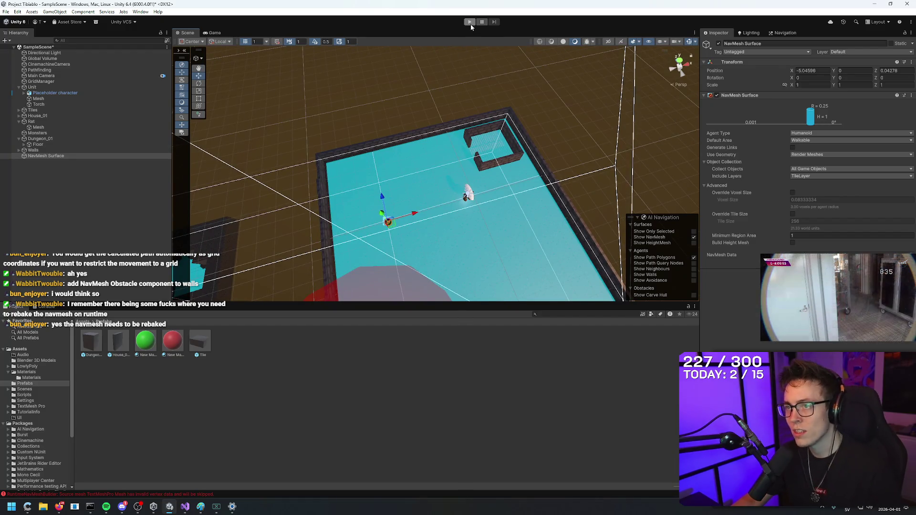
left_click(469, 22)
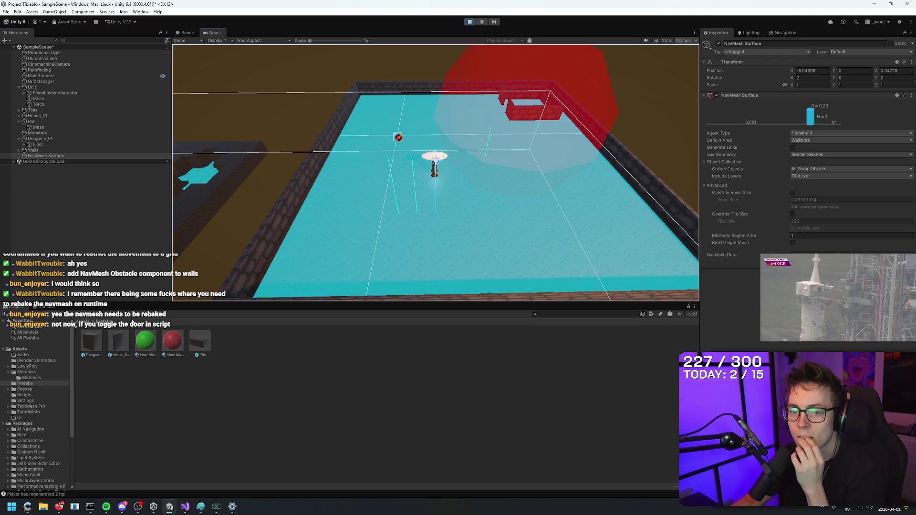
Inspect the House_01_Wall prefab and the NavMesh Surface, then stop Play mode.
left_click(115, 342)
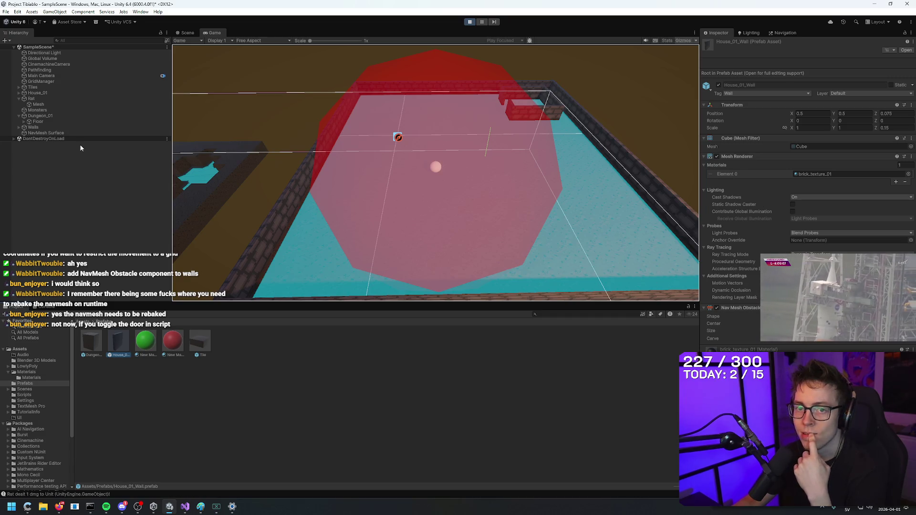
left_click(65, 133)
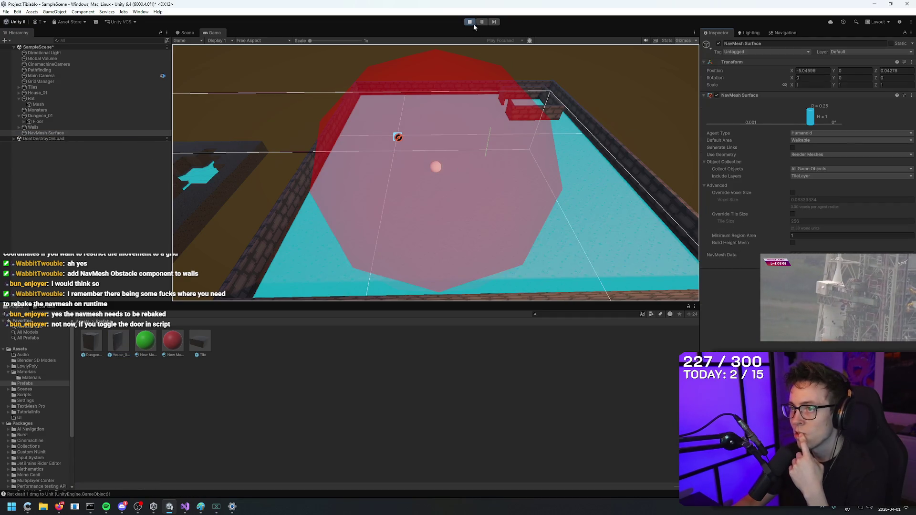
left_click(470, 22)
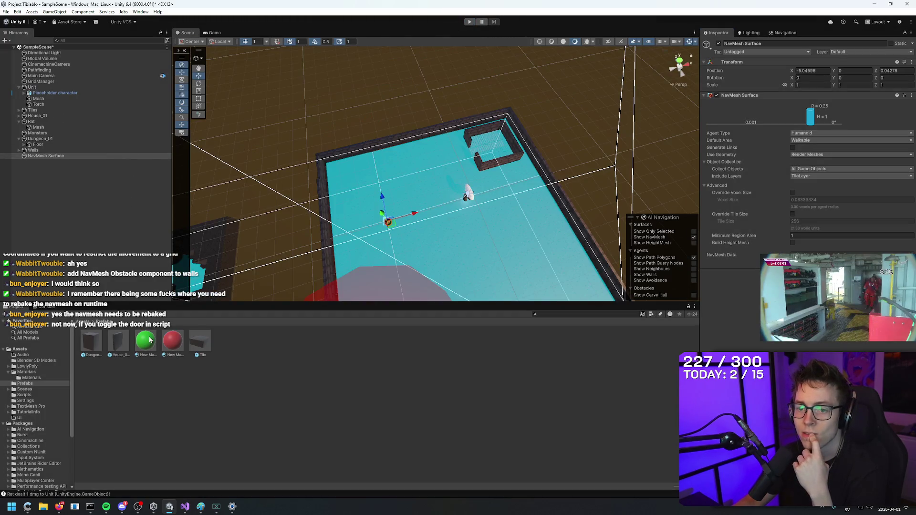
Enable Carve on the House_01_Wall prefab's Nav Mesh Obstacle and run the scene to test it.
double_click(120, 342)
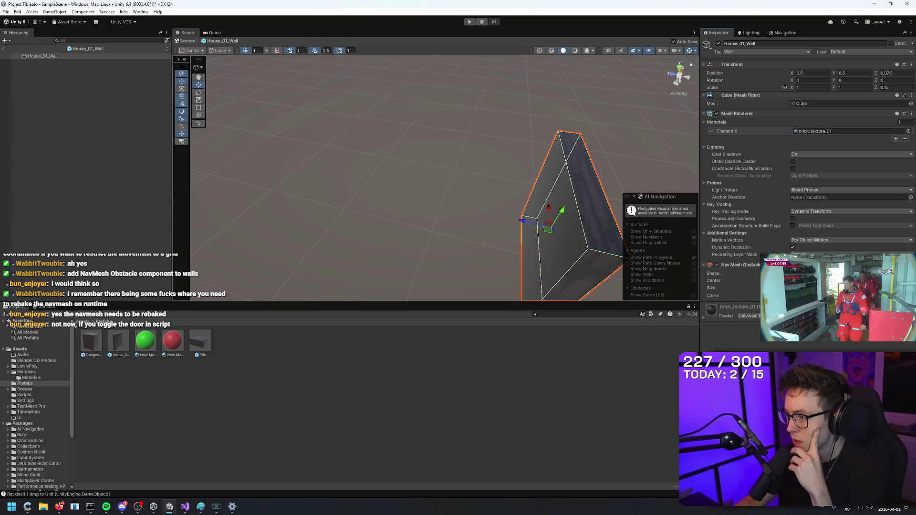
mouse_move(714, 296)
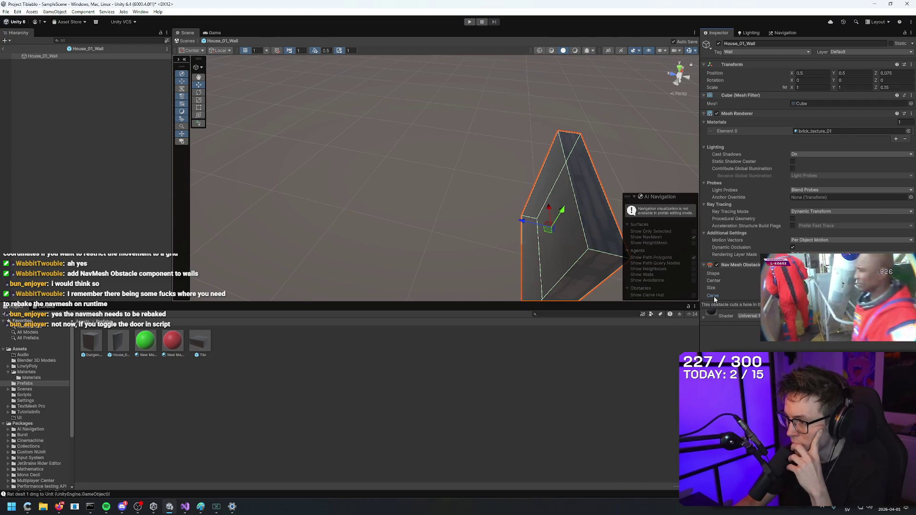
left_click(714, 297)
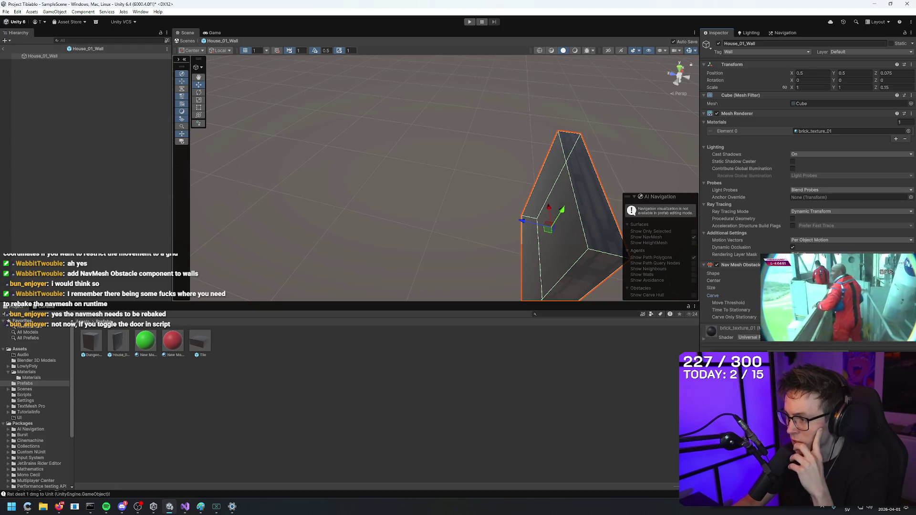
left_click(470, 23)
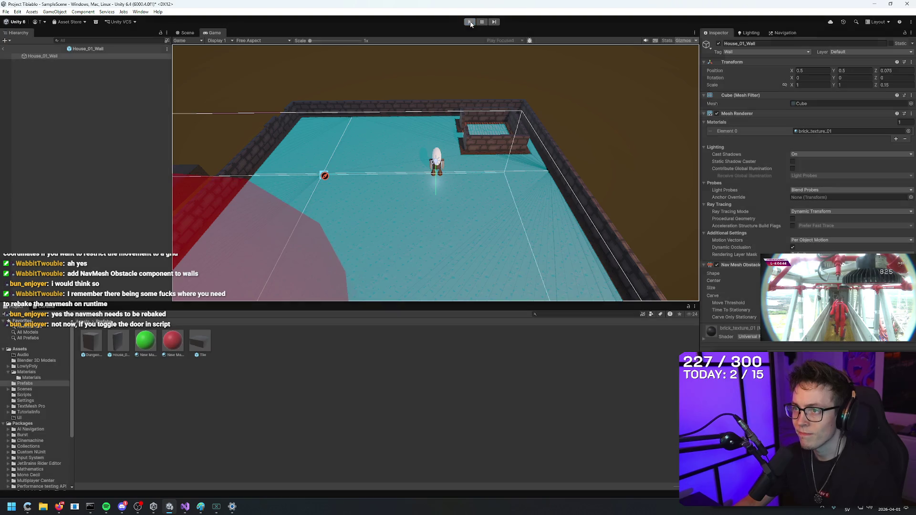
left_click(471, 22)
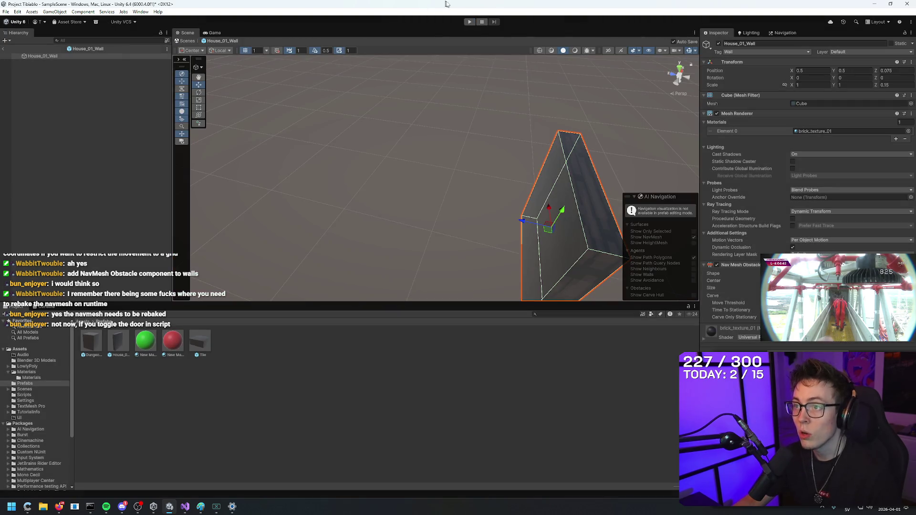
left_click(467, 23)
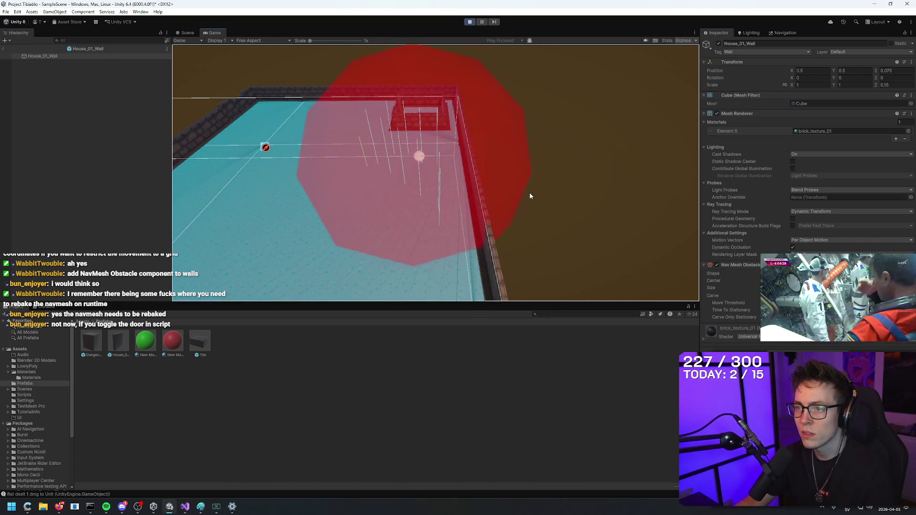
left_click(470, 23)
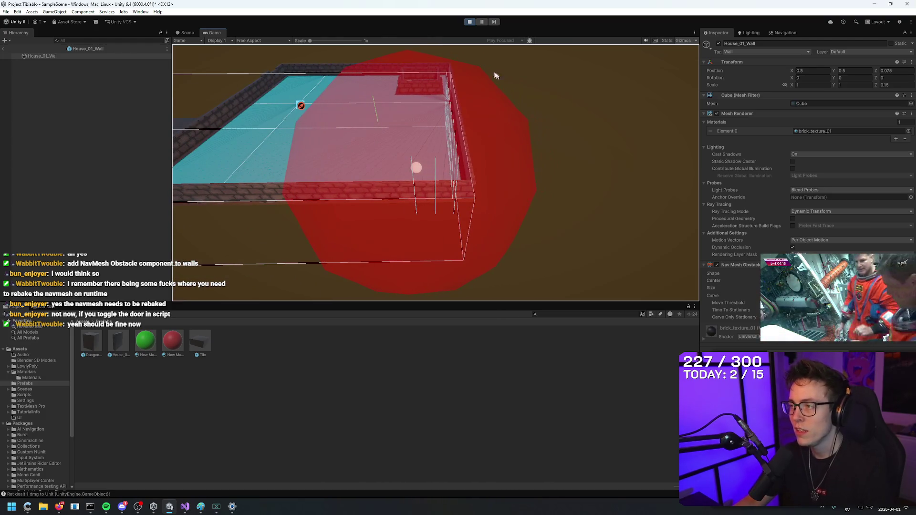
left_click(470, 22)
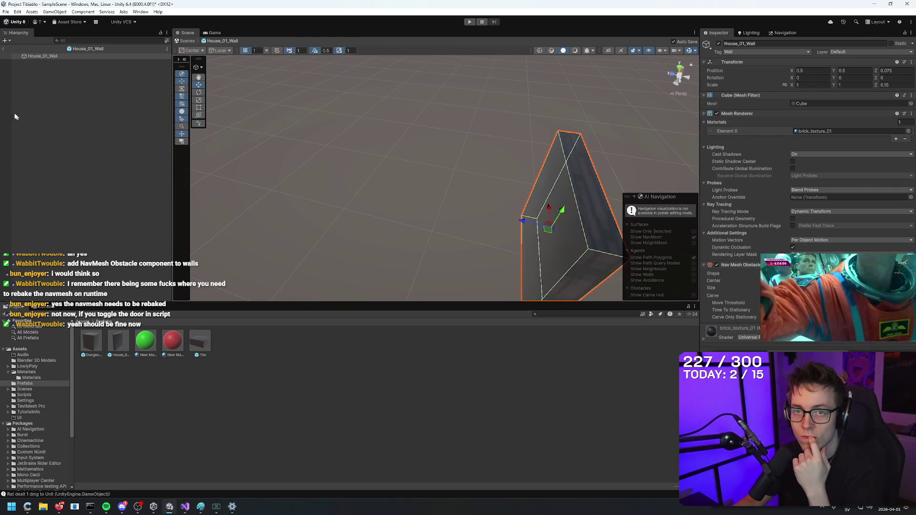
Exit prefab mode back to SampleScene and select a dungeon wall block.
left_click(55, 97)
left_click(3, 50)
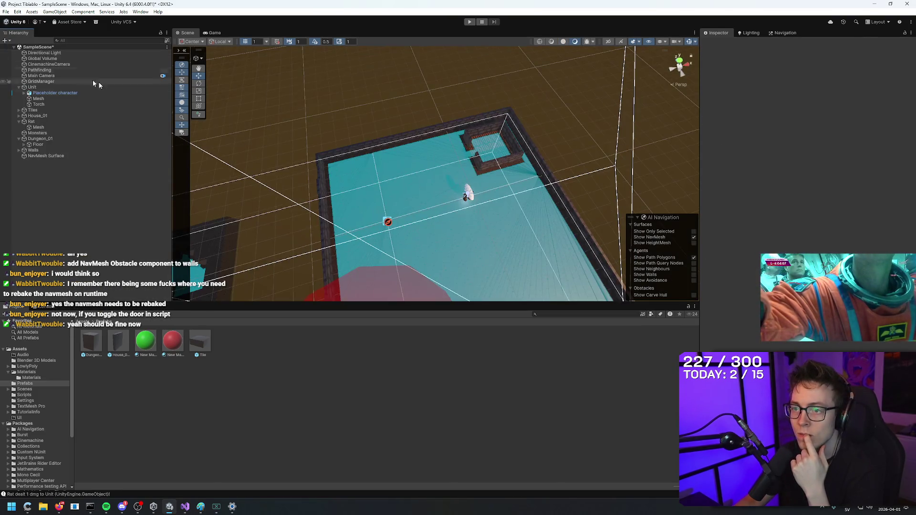
scroll(329, 130, "up", 10)
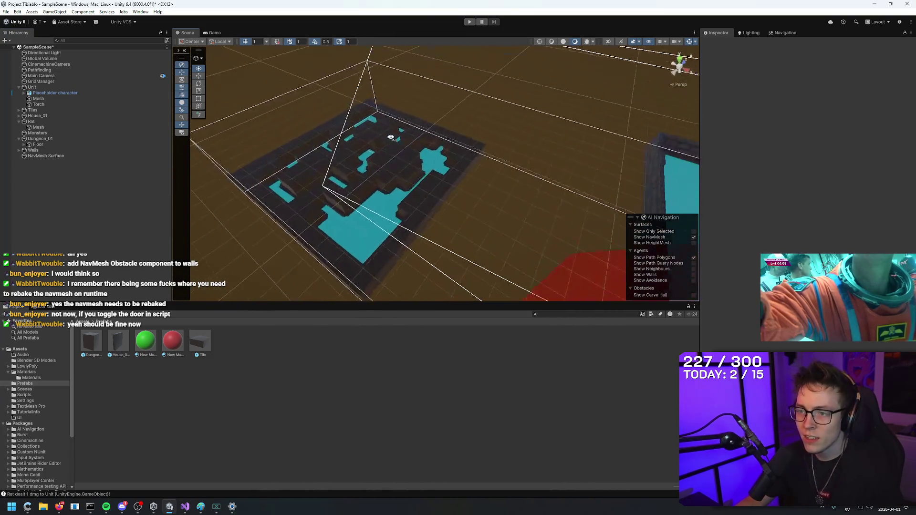
left_click(461, 160)
Orbit and zoom around the NavMesh level, then search Windows for 'blender'.
mouse_move(460, 160)
left_mouse_down()
mouse_move(546, 106)
mouse_move(539, 125)
mouse_move(506, 114)
mouse_move(515, 191)
mouse_move(587, 149)
mouse_move(566, 96)
mouse_move(578, 143)
mouse_move(566, 146)
left_mouse_up()
scroll(577, 148, "down", 3)
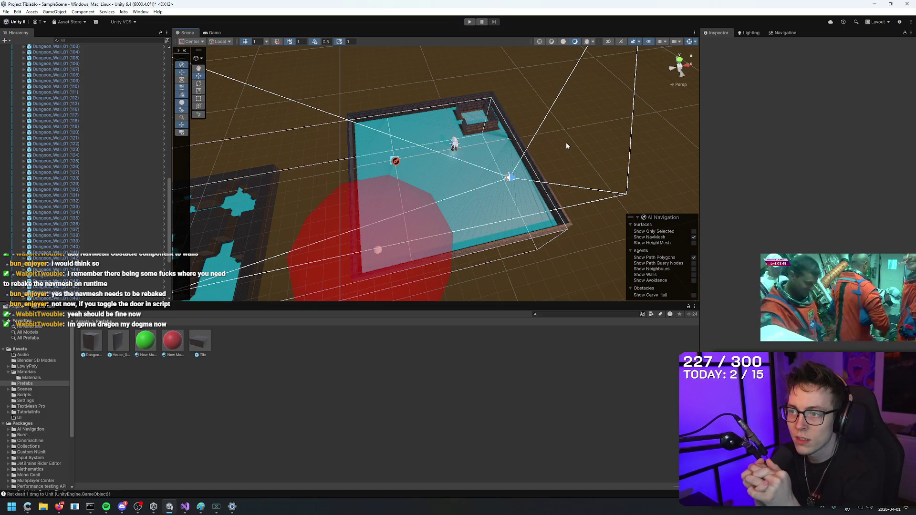
mouse_move(566, 143)
left_mouse_down()
mouse_move(630, 90)
mouse_move(780, 57)
mouse_move(599, 135)
mouse_move(547, 115)
mouse_move(554, 29)
mouse_move(797, 72)
mouse_move(33, 110)
mouse_move(368, 137)
mouse_move(370, 111)
mouse_move(386, 128)
left_mouse_up()
mouse_move(497, 8)
left_mouse_down()
mouse_move(477, 113)
mouse_move(466, 108)
left_mouse_up()
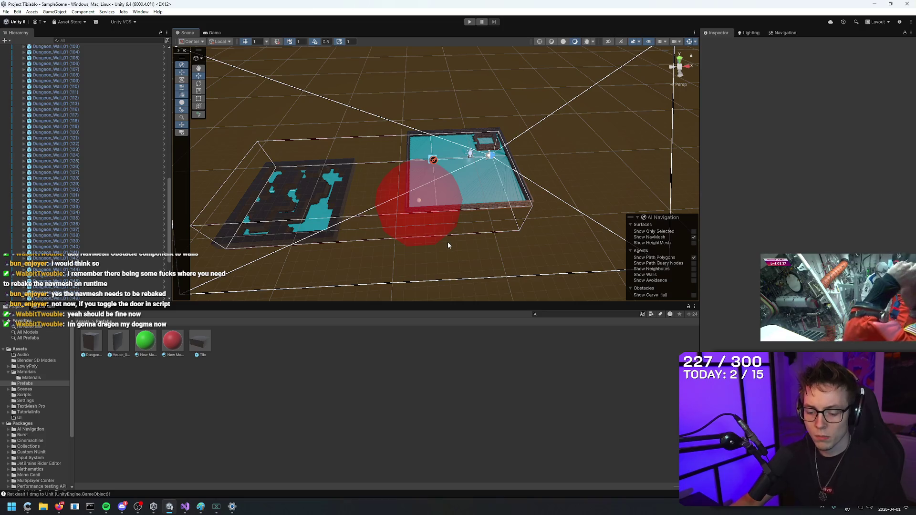
key("super")
type("blender")
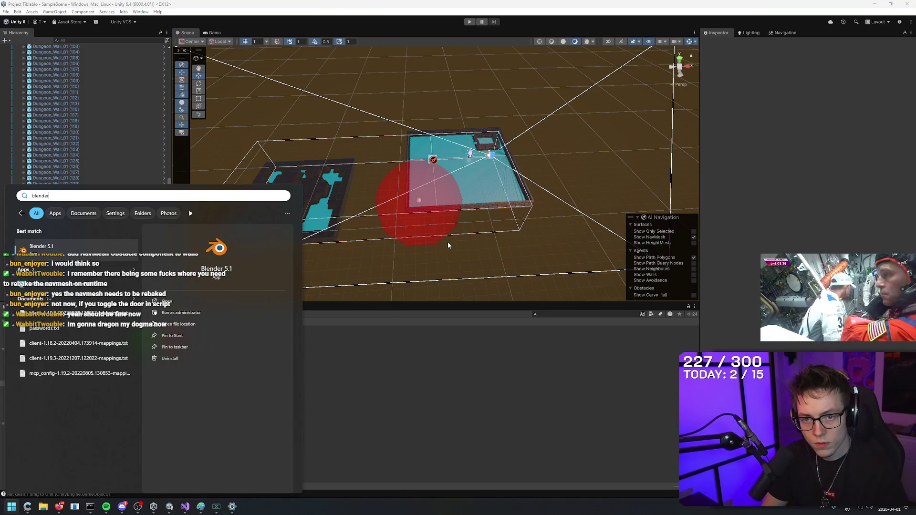
Launch Blender 5.1, then bring the browser with the navmesh search results back in front.
key("Return")
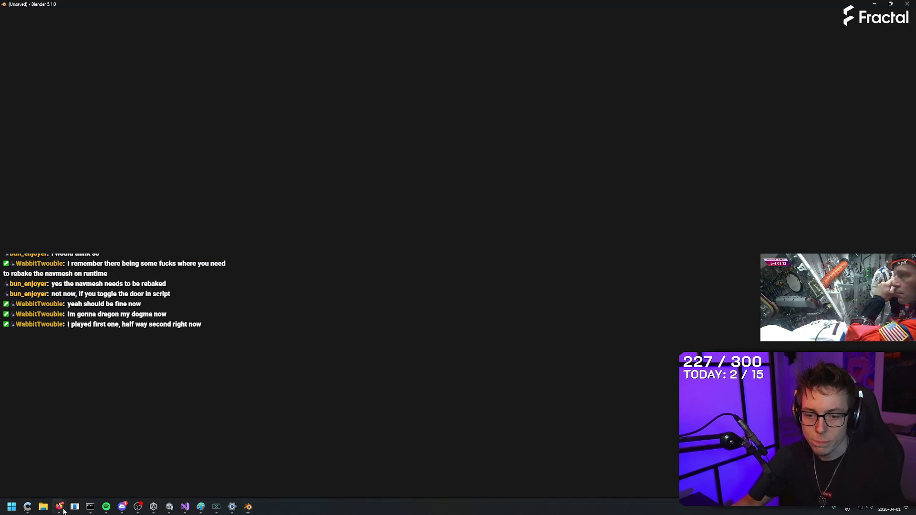
mouse_move(64, 511)
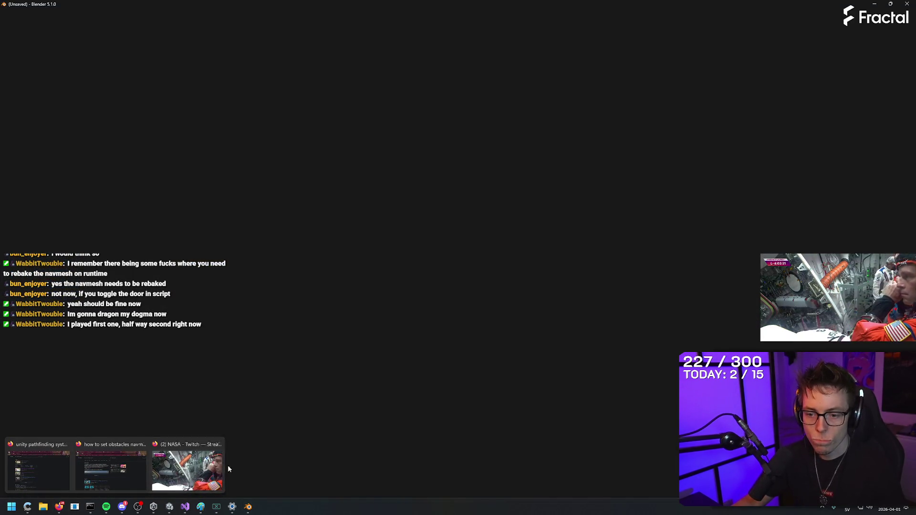
left_click(200, 479)
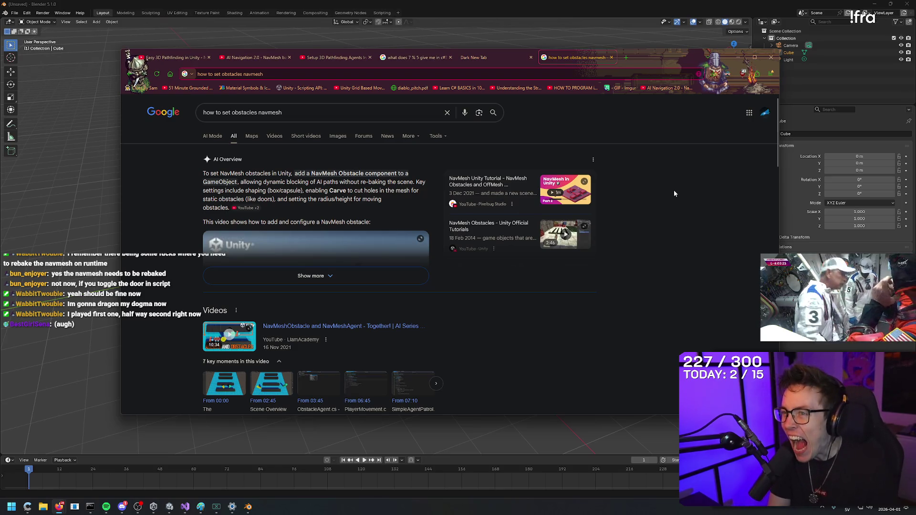
Open twitch.tv/nasa in a new tab and maximize the browser on the stream.
key("ctrl+t")
type("twitch.tv/nasa")
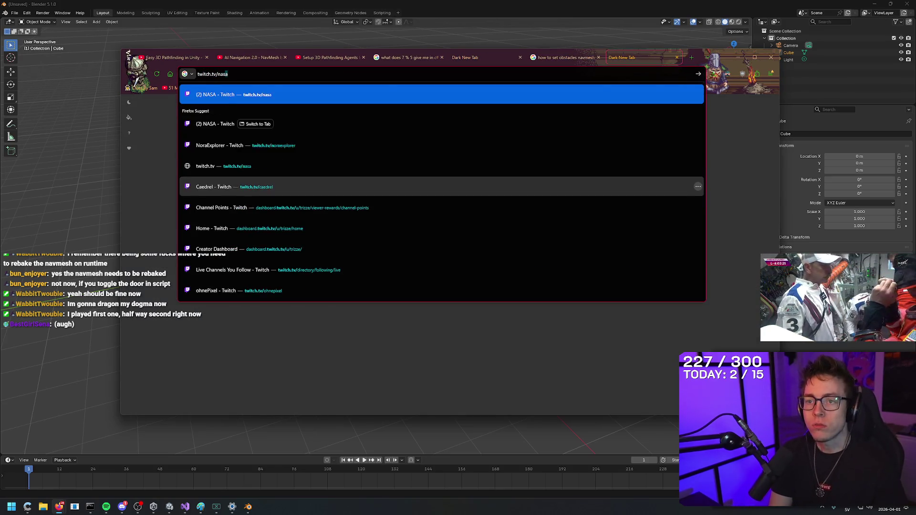
key("Return")
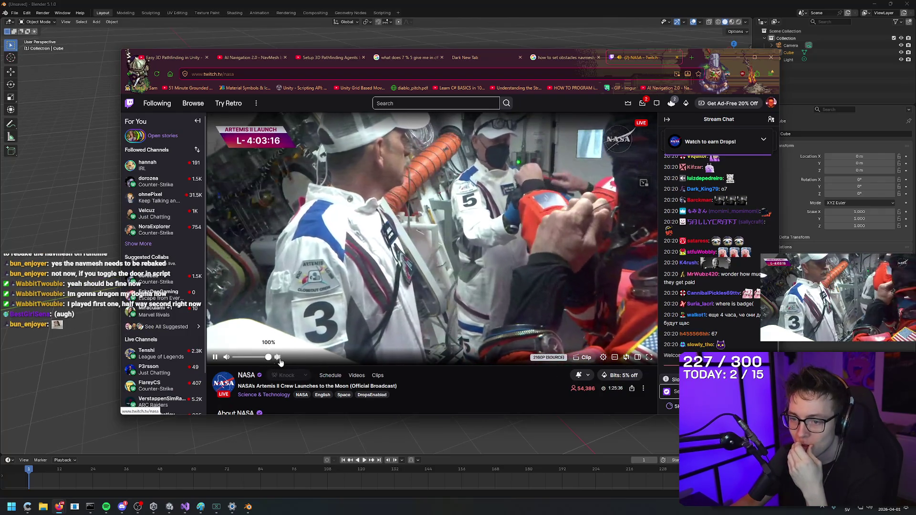
left_click_drag(725, 60, 698, 4)
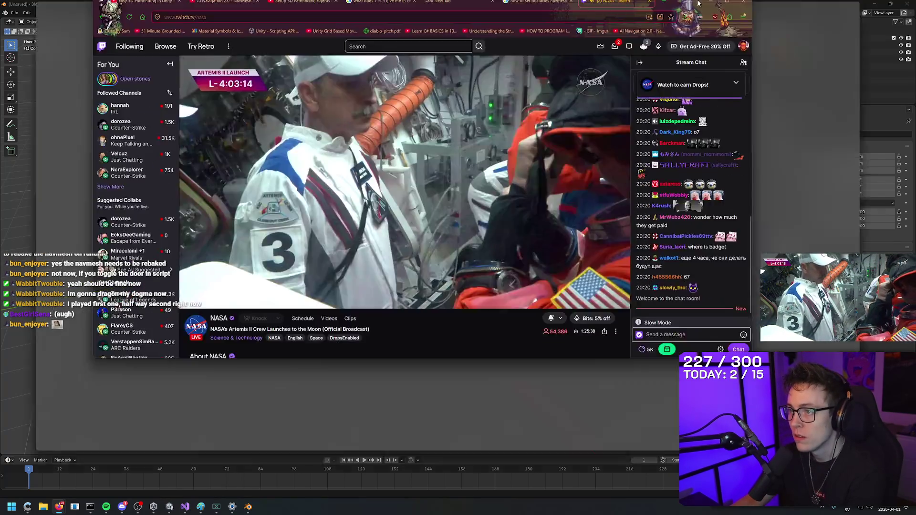
double_click(260, 262)
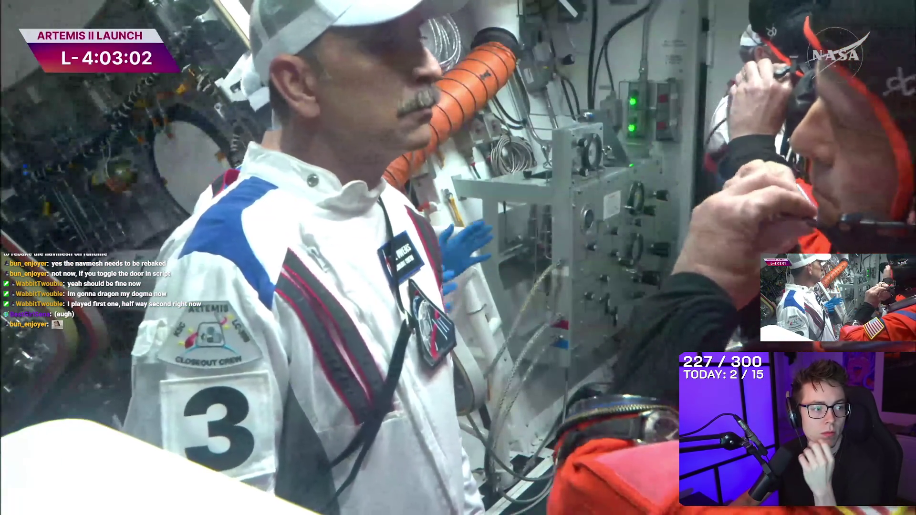
mouse_move(403, 228)
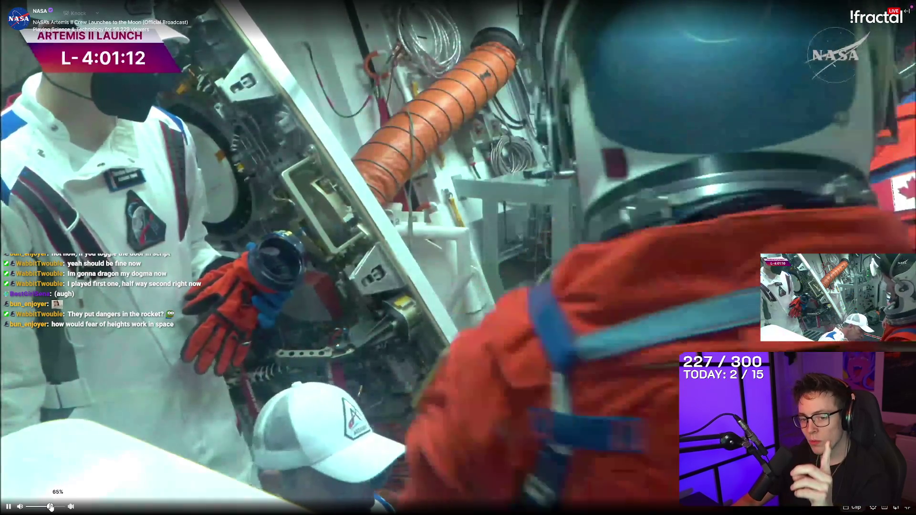
Adjust the stream volume: down to 47%, up to 97%, then settle around 49%.
left_click_drag(50, 507, 47, 507)
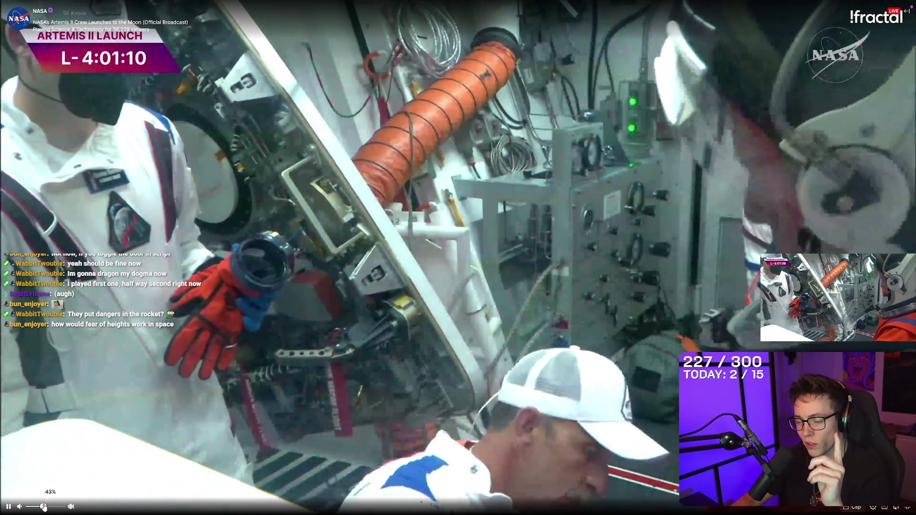
left_click_drag(47, 508, 44, 508)
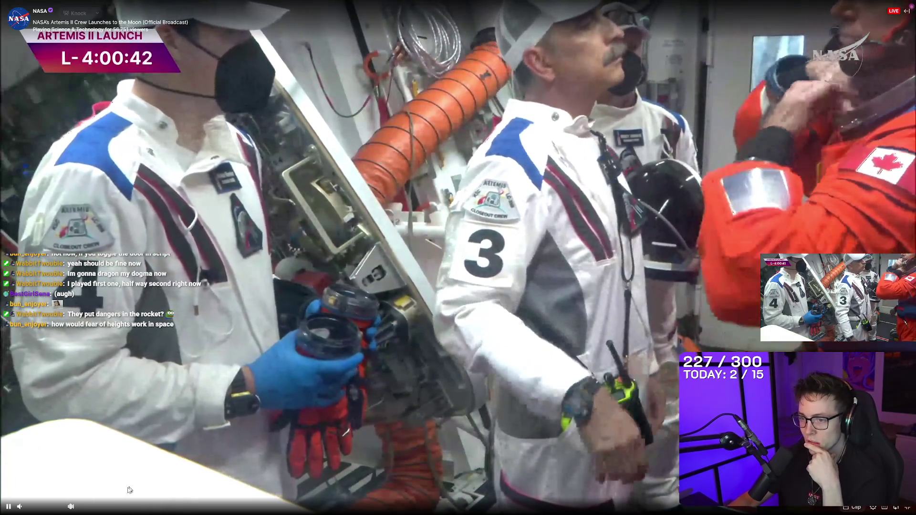
mouse_move(68, 509)
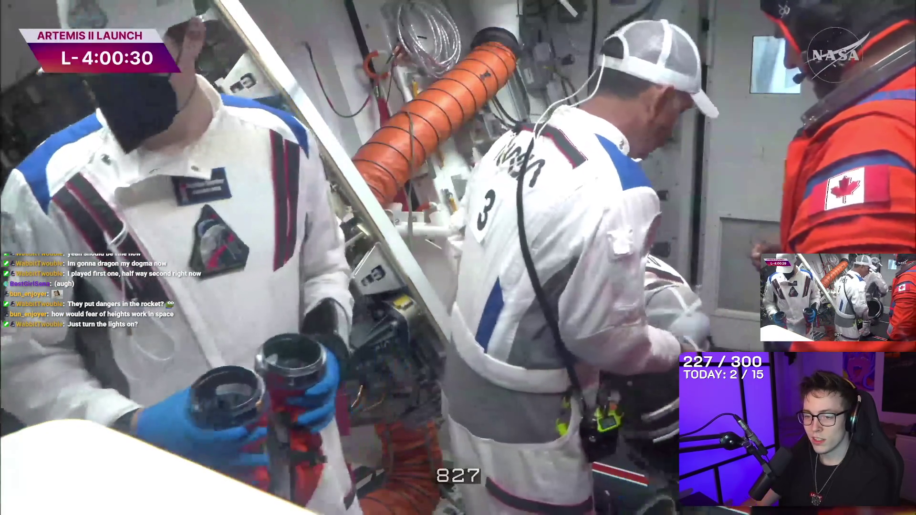
mouse_move(171, 372)
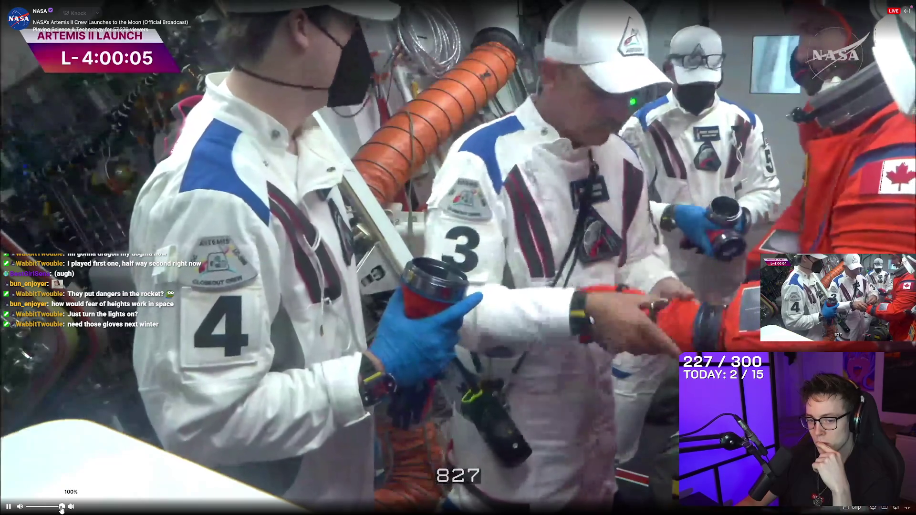
mouse_move(26, 510)
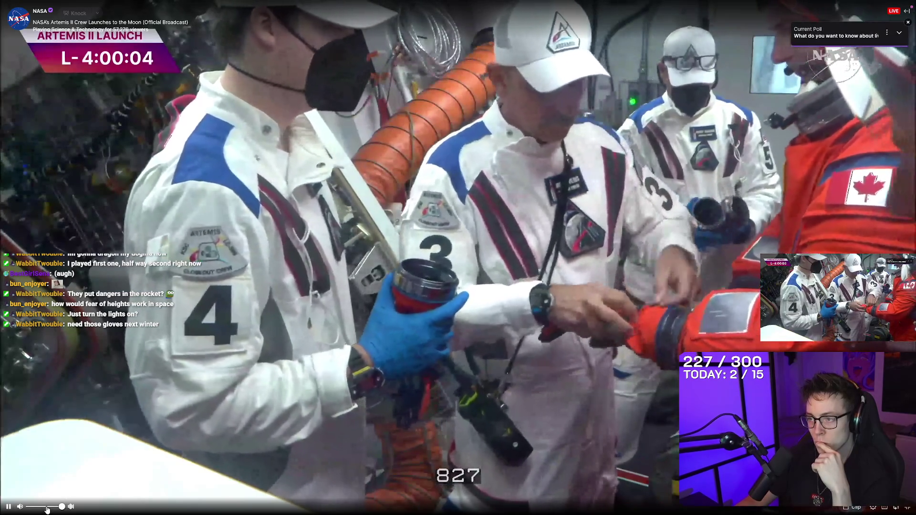
left_click(59, 508)
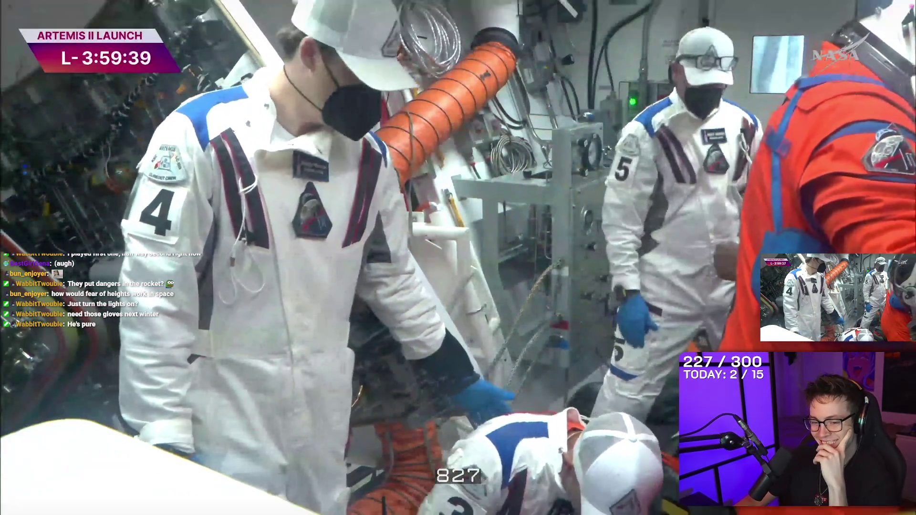
mouse_move(69, 426)
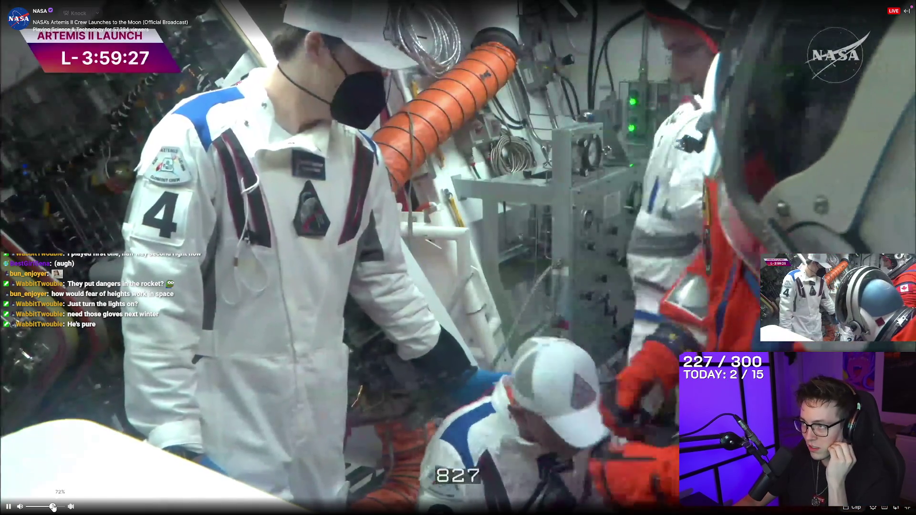
left_click_drag(54, 507, 54, 507)
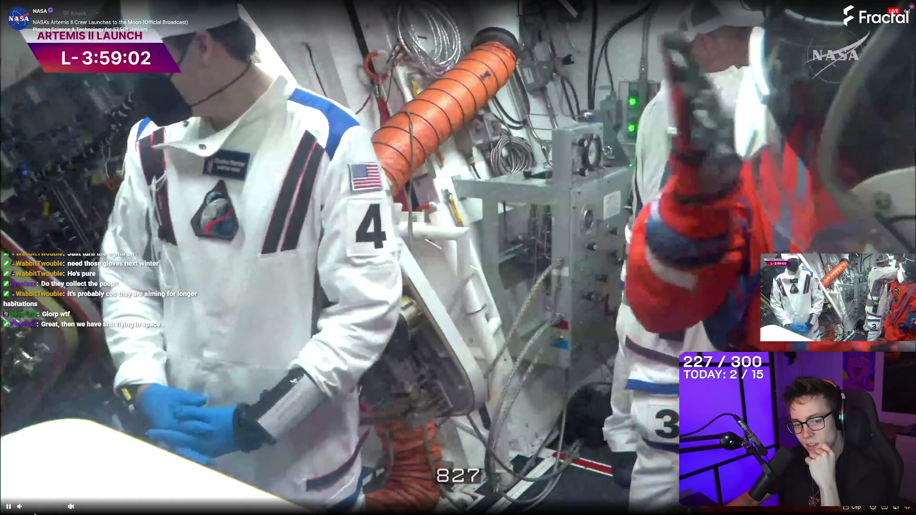
mouse_move(41, 509)
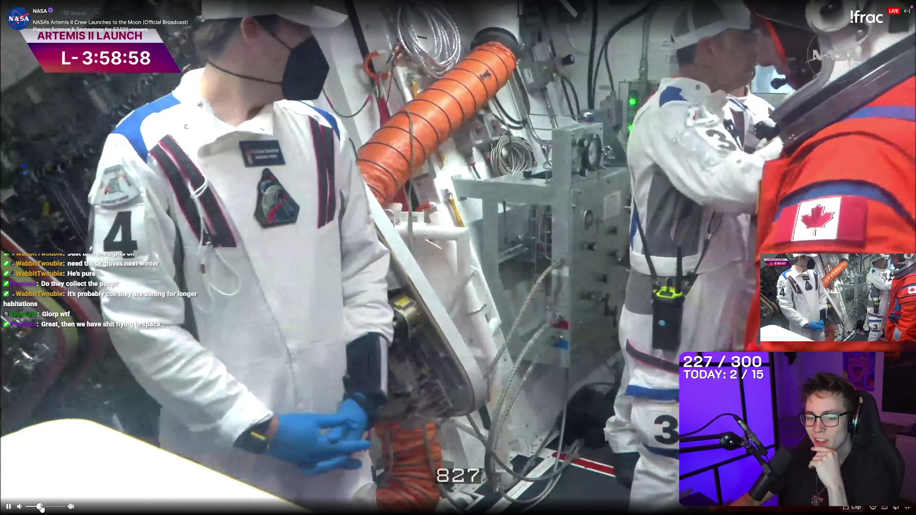
left_click_drag(45, 507, 46, 507)
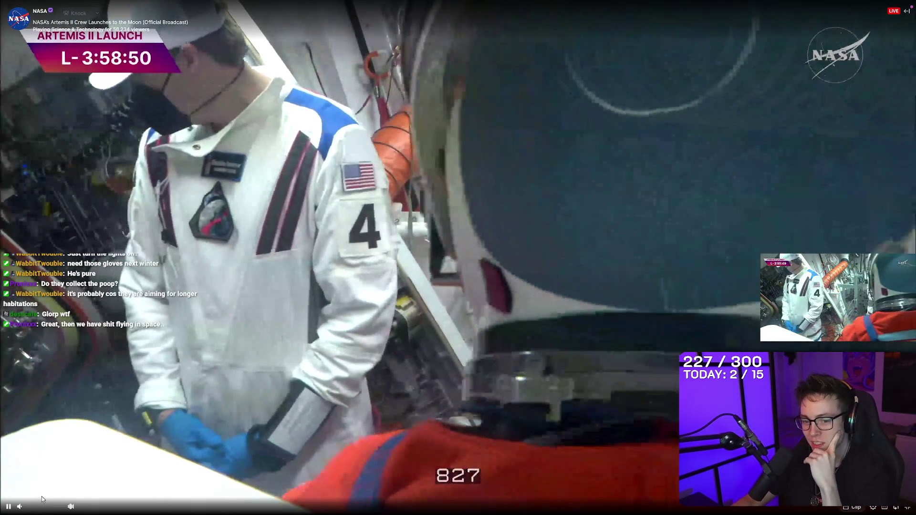
mouse_move(47, 509)
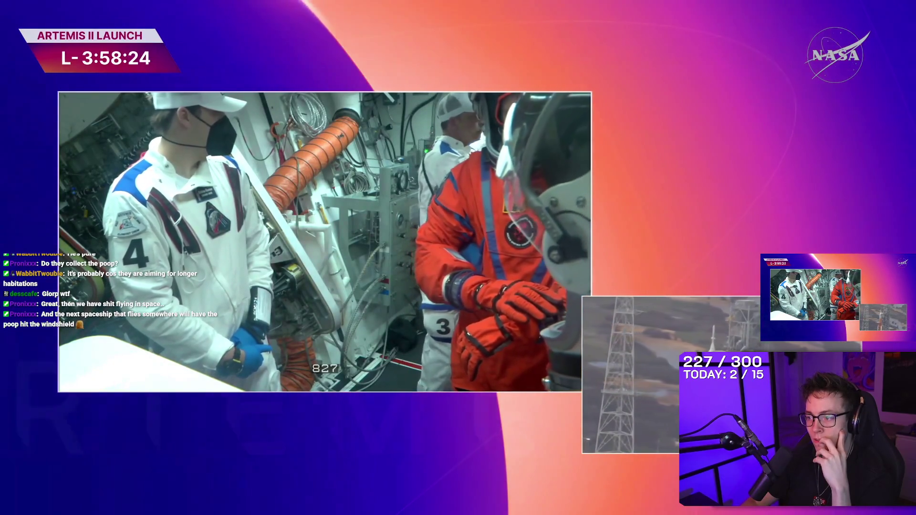
Switch to Visual Studio and insert blank lines after line 24 of HealthSystem.cs.
mouse_move(676, 308)
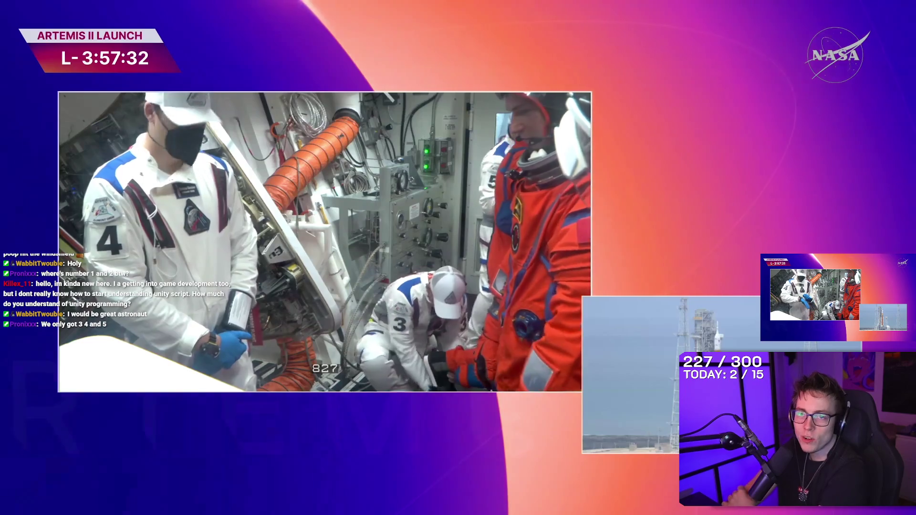
mouse_move(80, 219)
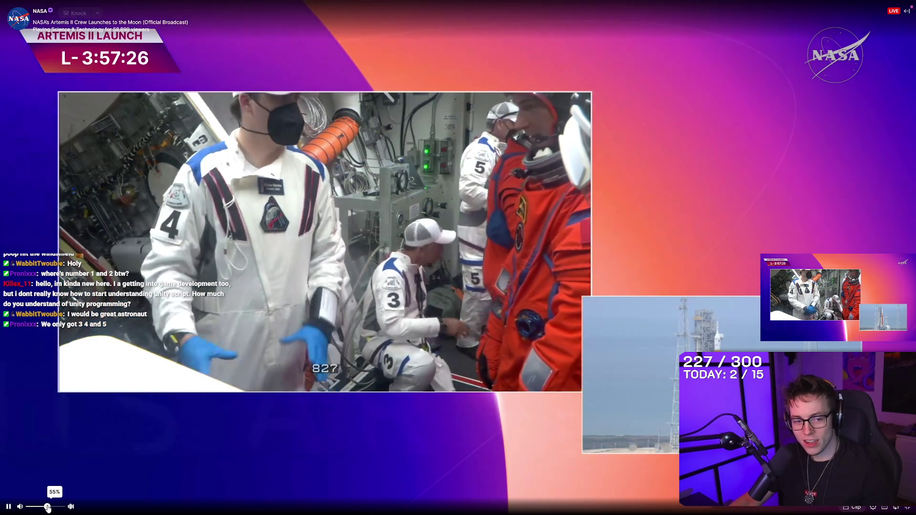
key("alt+Tab")
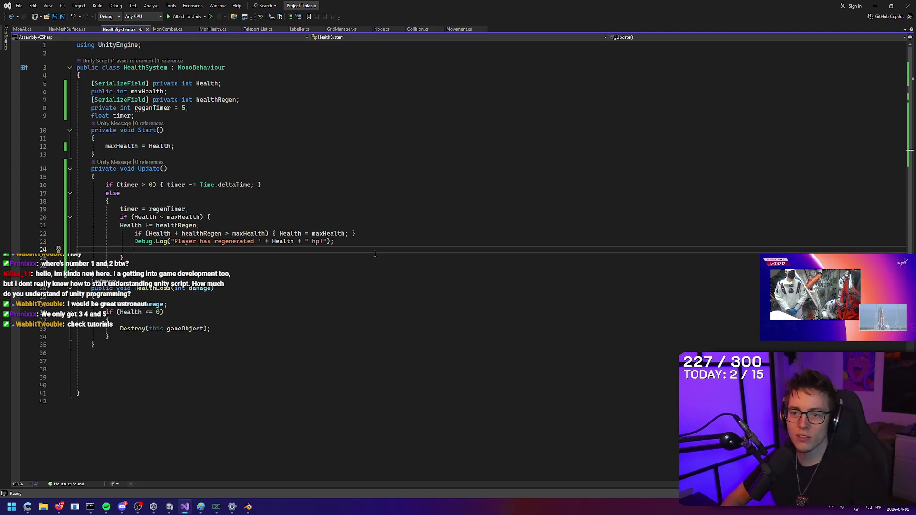
key("Return")
key("Return")
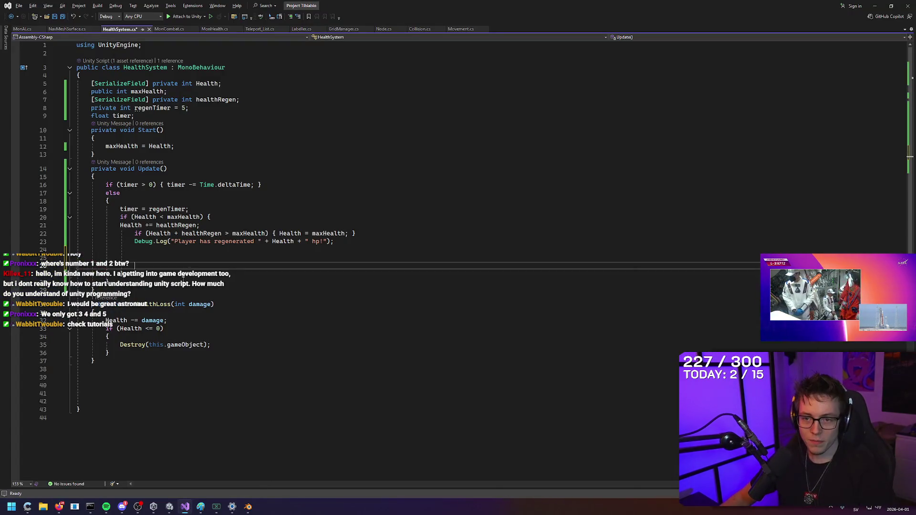
left_click(190, 260)
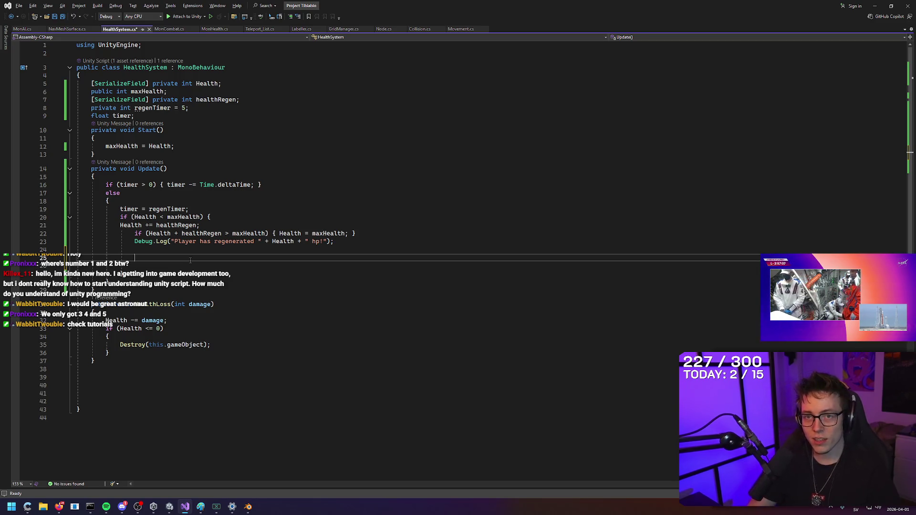
Glance through NavMeshSurface.cs, then go to the HealthLoss call on line 31 of MonCombat.cs.
left_click(68, 29)
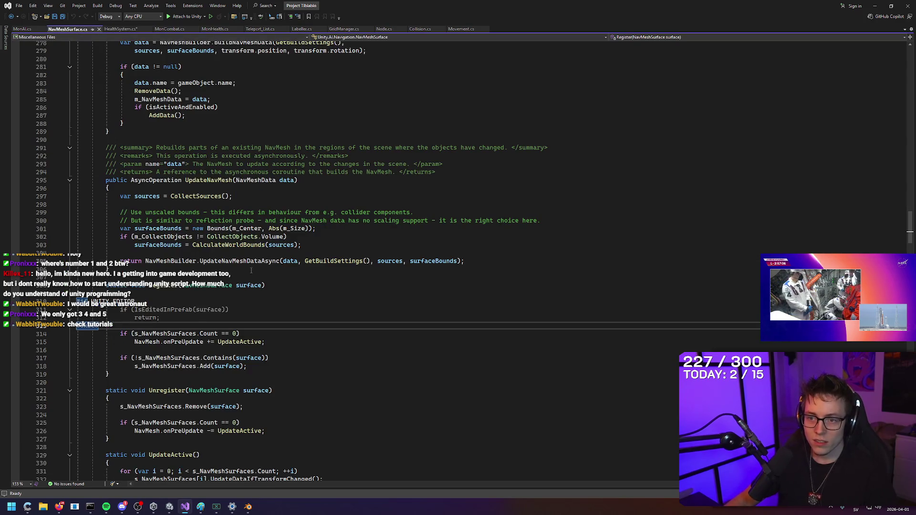
scroll(379, 266, "down", 5)
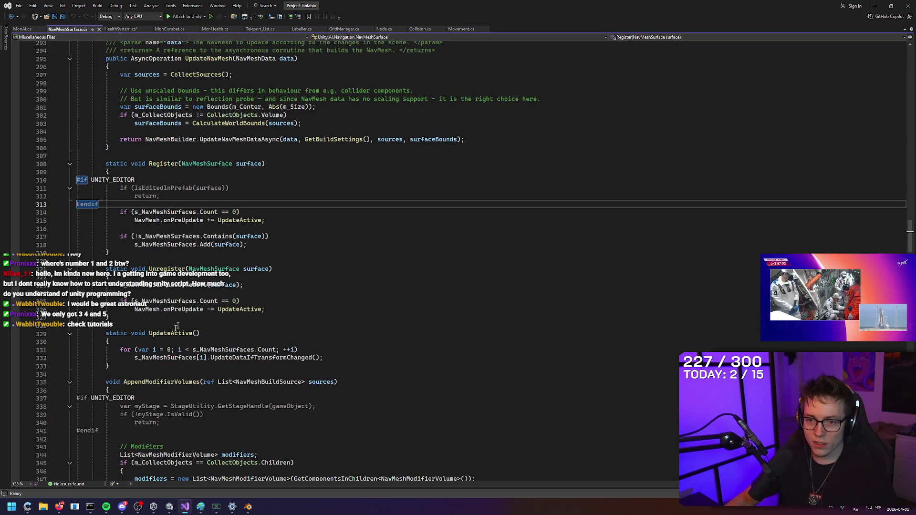
scroll(196, 307, "down", 13)
left_click(170, 29)
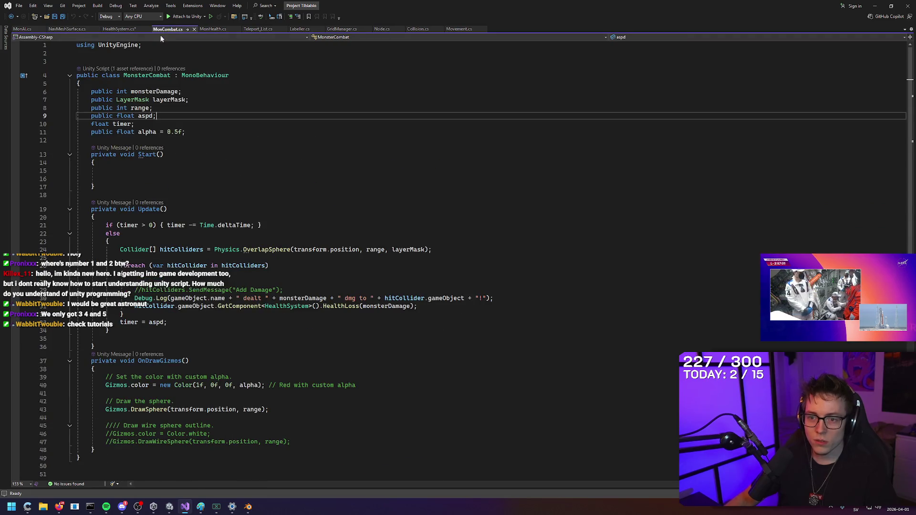
left_click(287, 307)
Add 'hitCollider.gameObject = null;' on a new line 32 below the HealthLoss call.
key("Return")
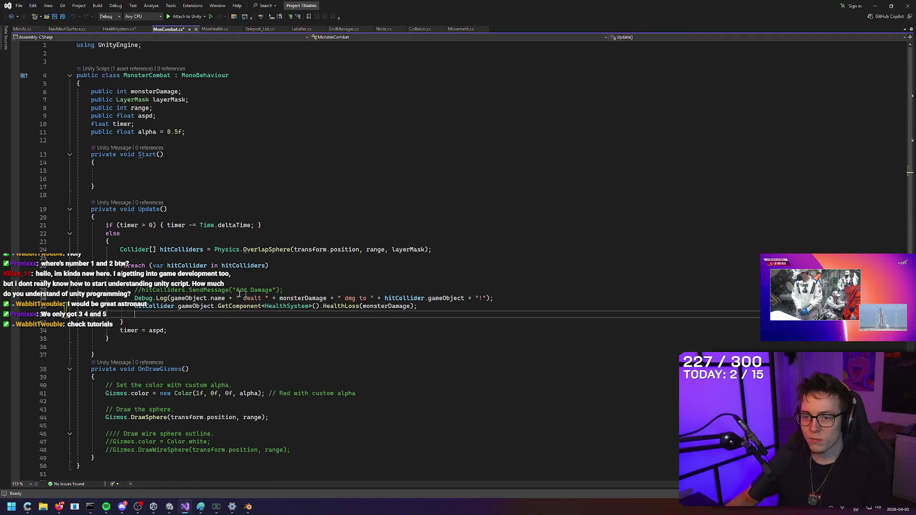
left_click_drag(135, 306, 372, 306)
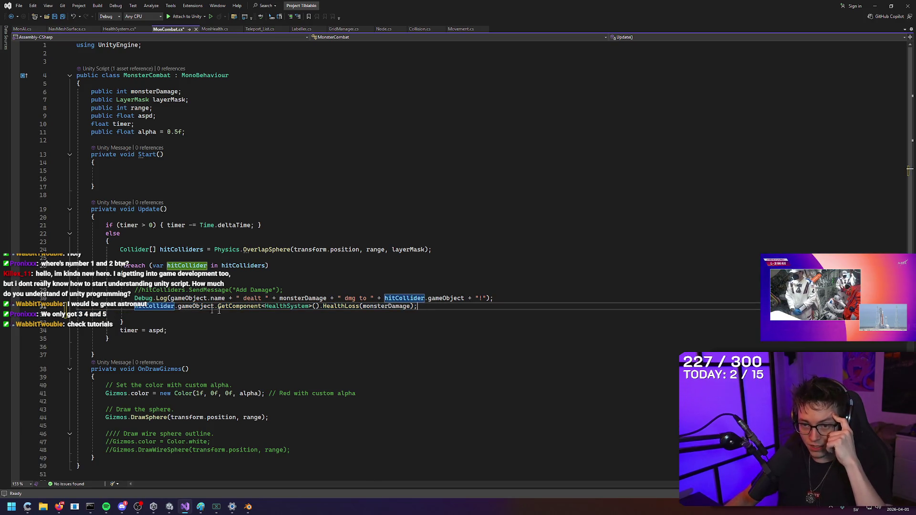
left_click_drag(358, 306, 114, 306)
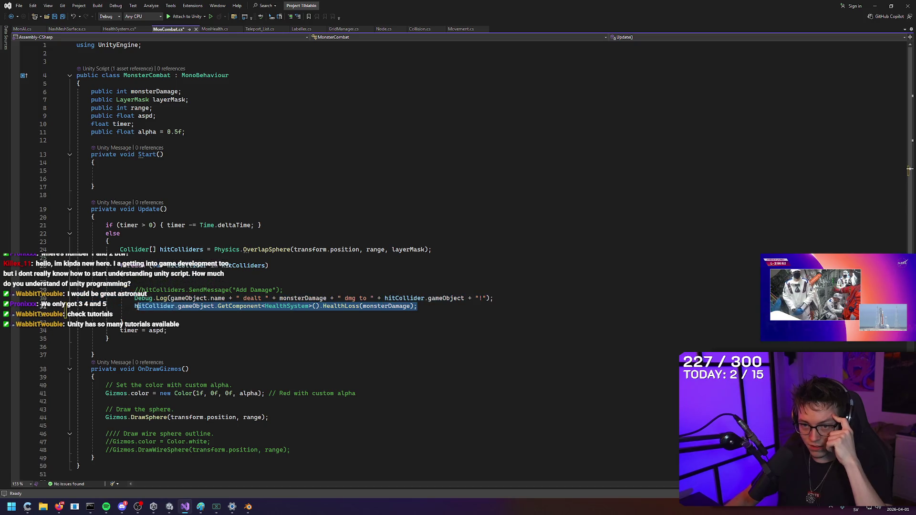
left_click(433, 315)
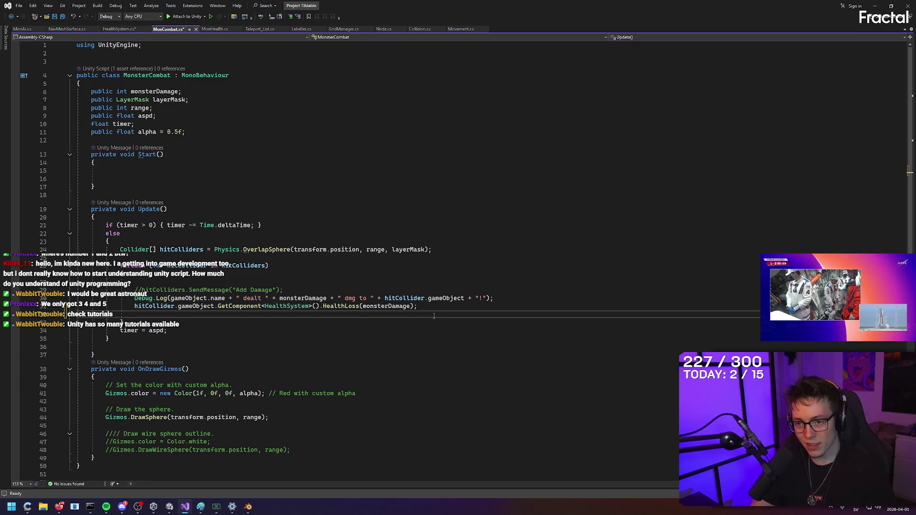
type("hitcolldier")
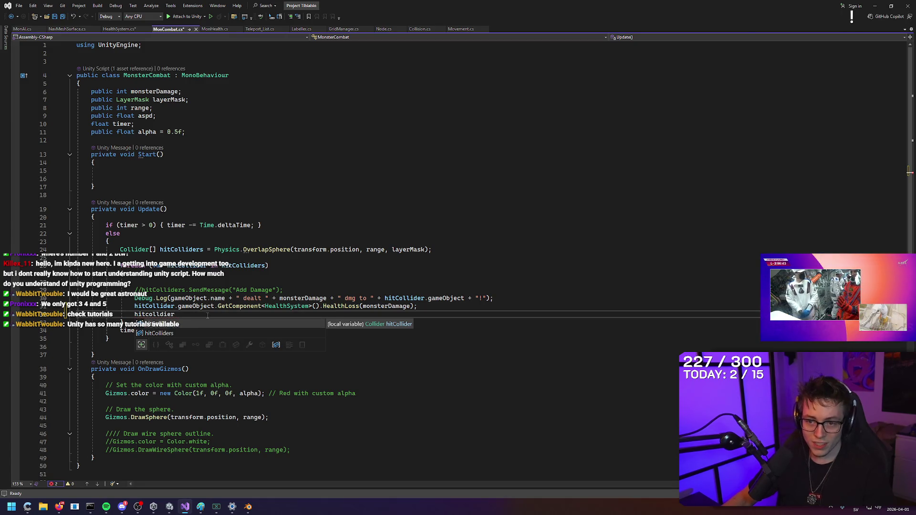
type("gameO")
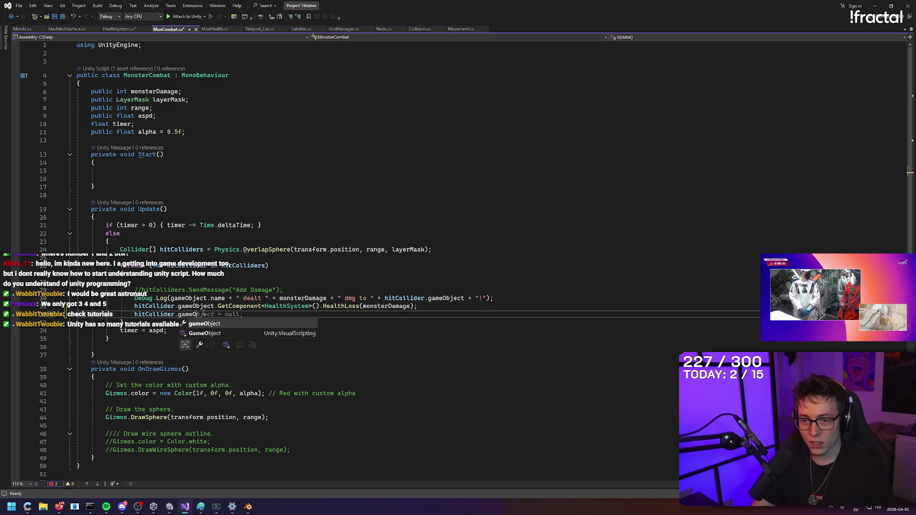
type("bje")
type("ct")
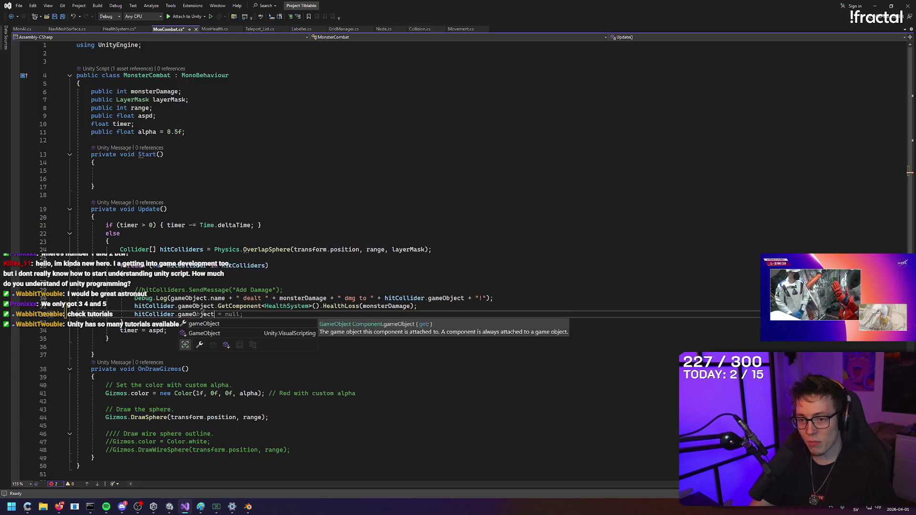
left_click(170, 506)
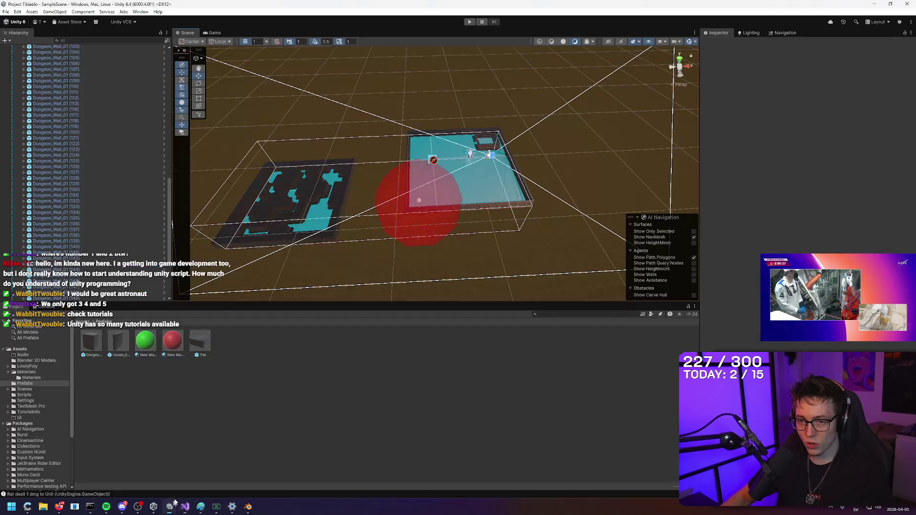
Collapse the Walls group and inspect the GridManager and NavMesh Surface objects.
scroll(104, 115, "up", 5)
scroll(104, 115, "up", 2)
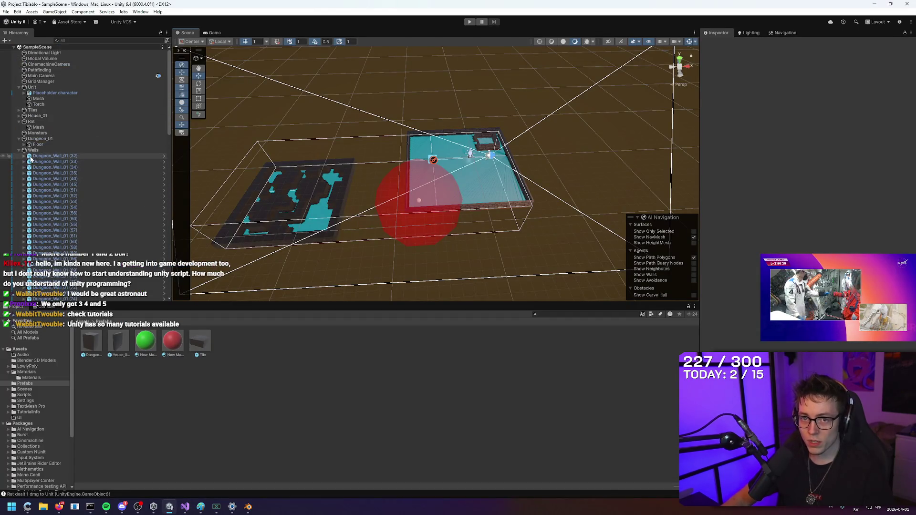
left_click(18, 150)
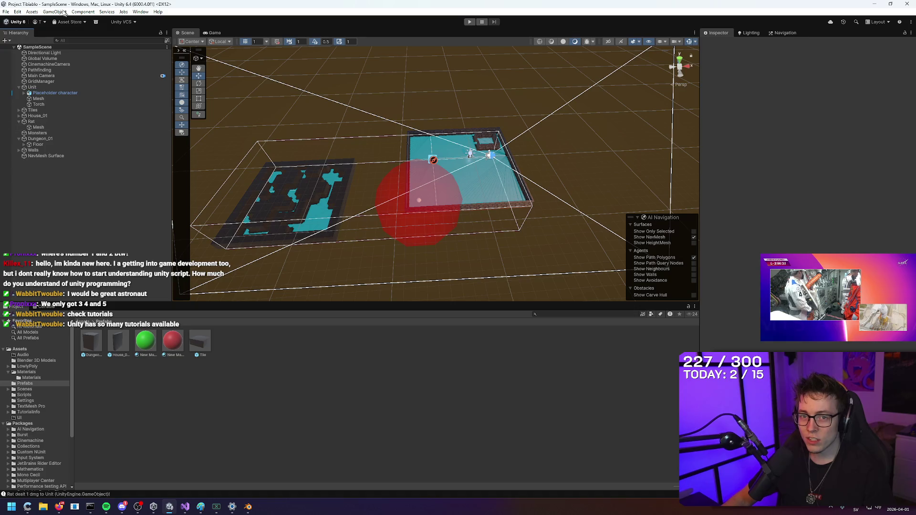
left_click(42, 81)
left_click(46, 155)
left_click(186, 508)
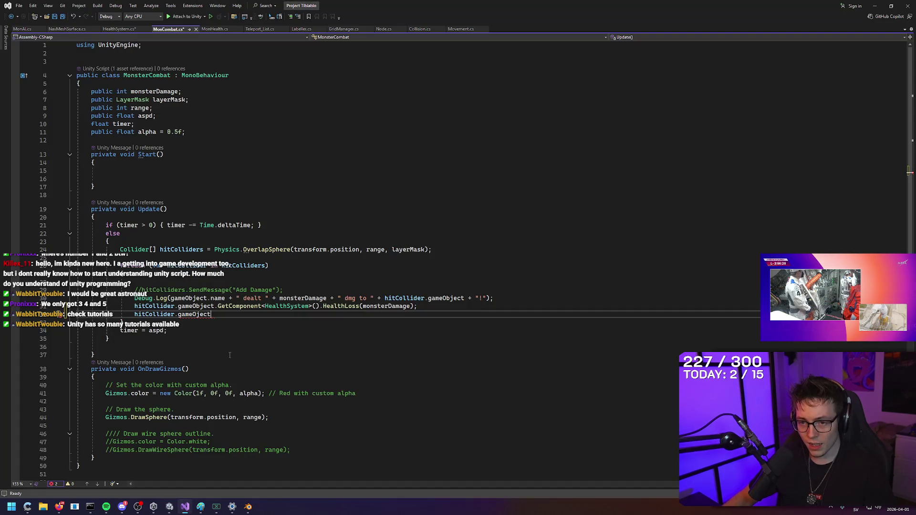
Extend line 32 with .GetComponent, checking the Unit's Health System component in Unity.
left_click(226, 314)
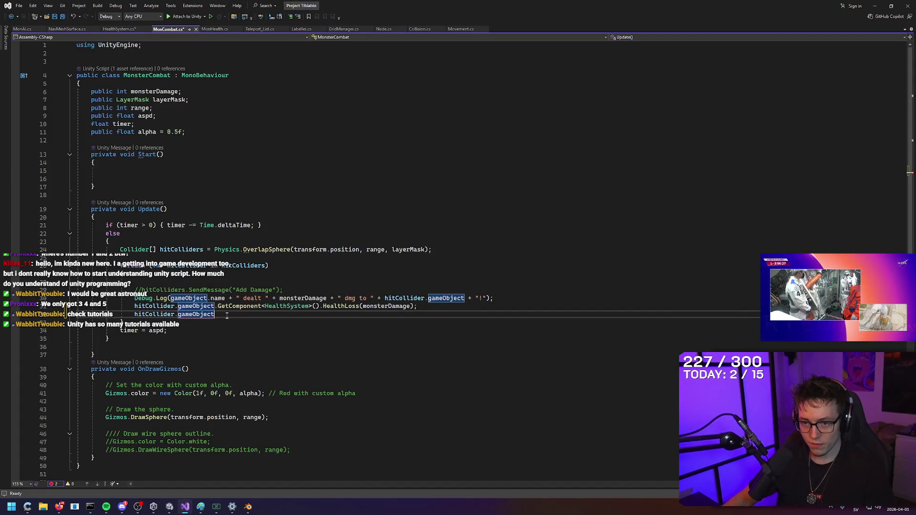
type(".")
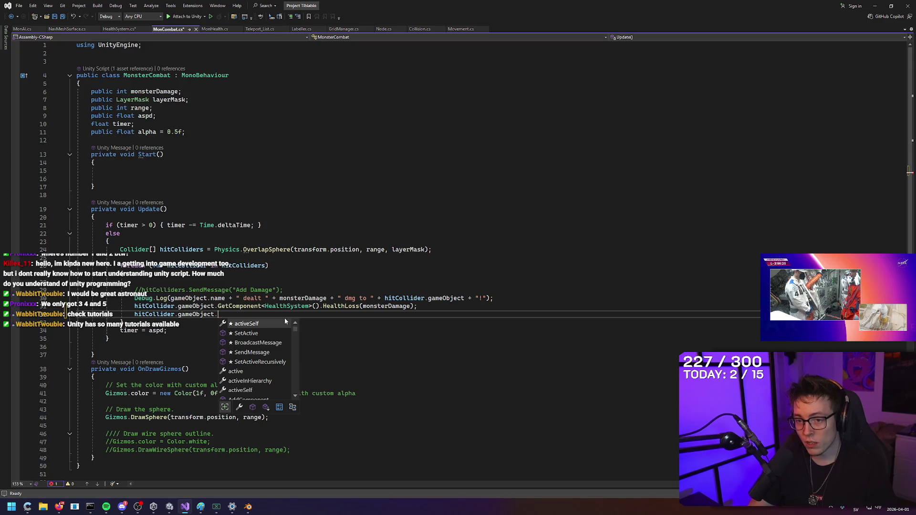
type("GetCompmen")
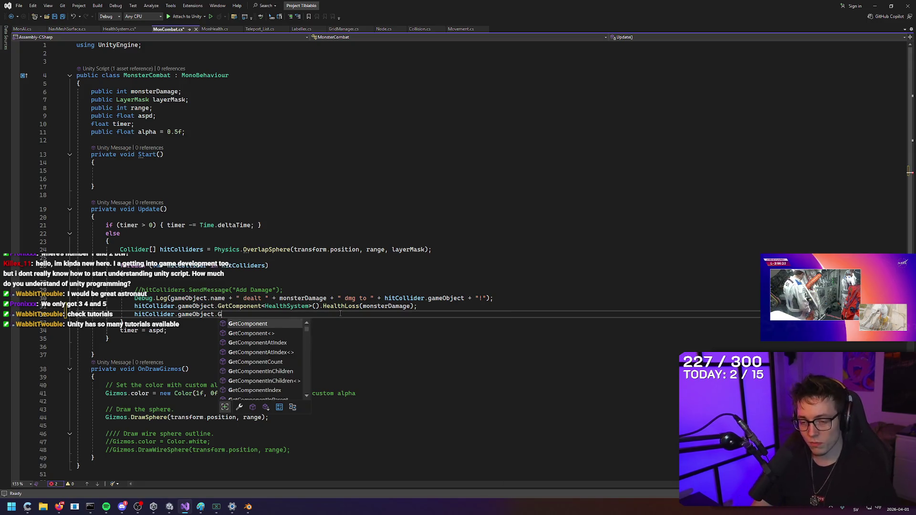
key("BackSpace")
key("BackSpace")
key("BackSpace")
type("onent")
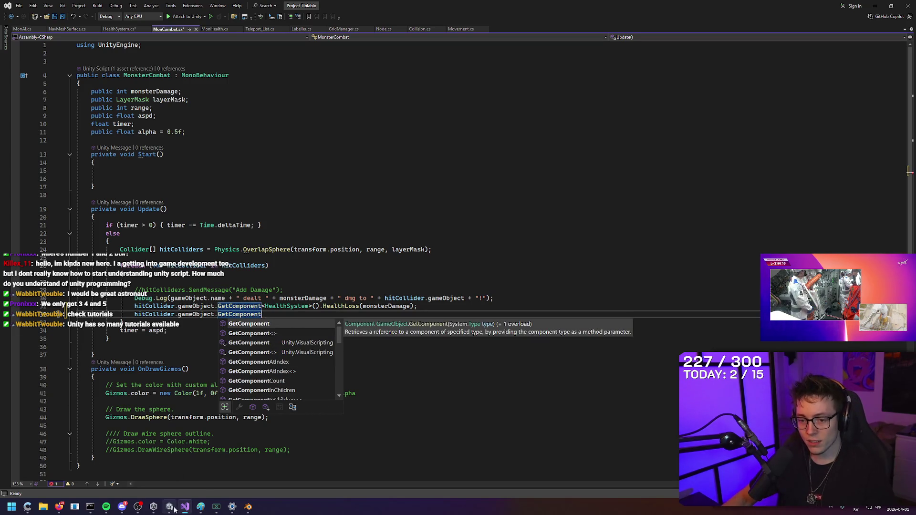
left_click(170, 507)
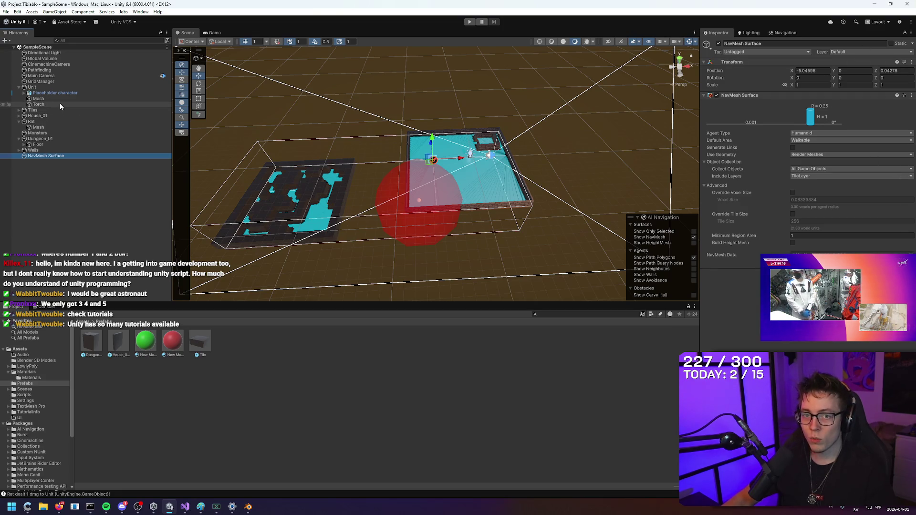
left_click(32, 87)
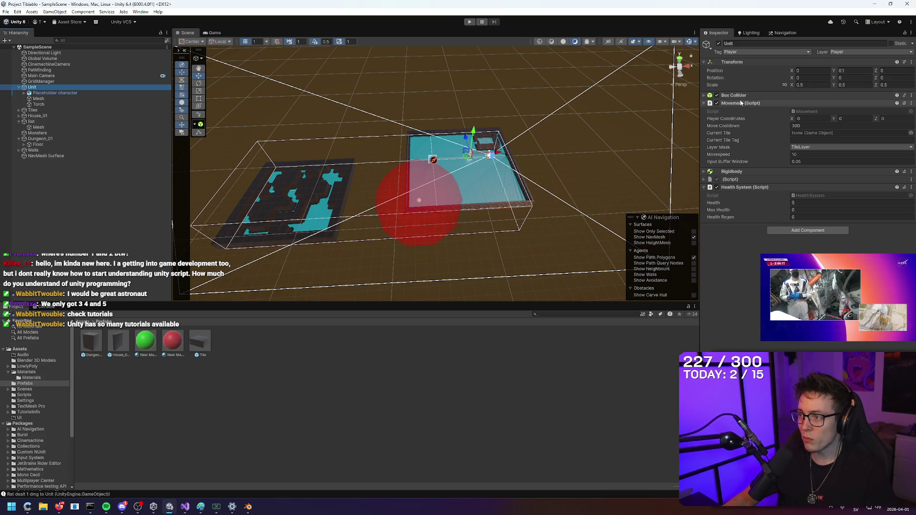
left_click(185, 507)
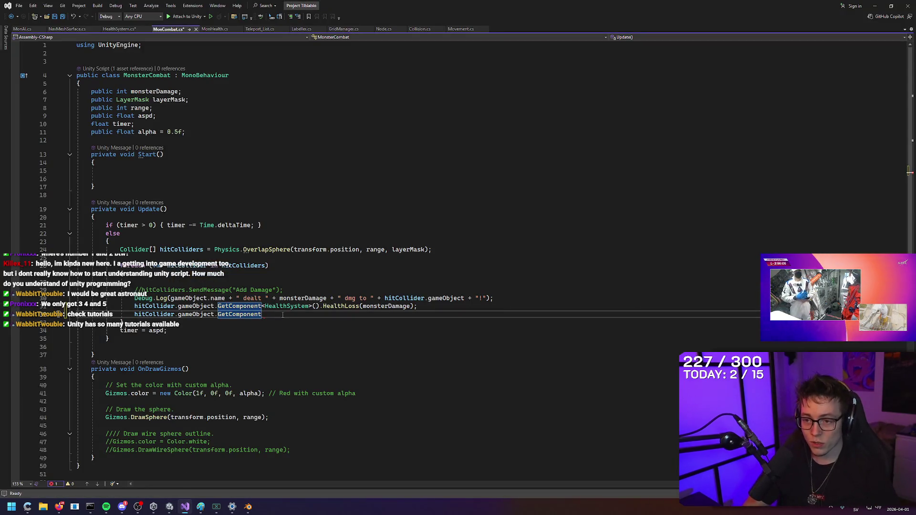
Finish line 32 with <HealthSystem>().HealthLoss(monsterDamage); and delete the duplicated HealthLoss line.
type("<HealthSystem>")
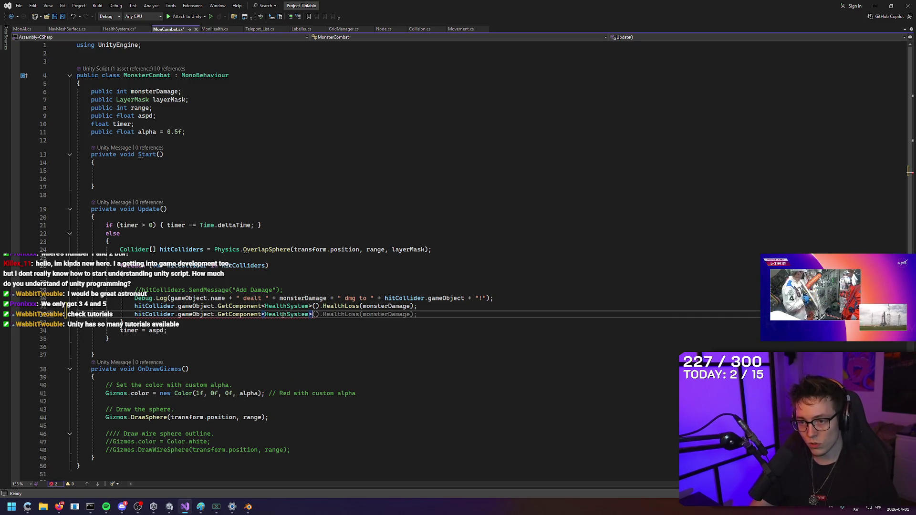
type("()")
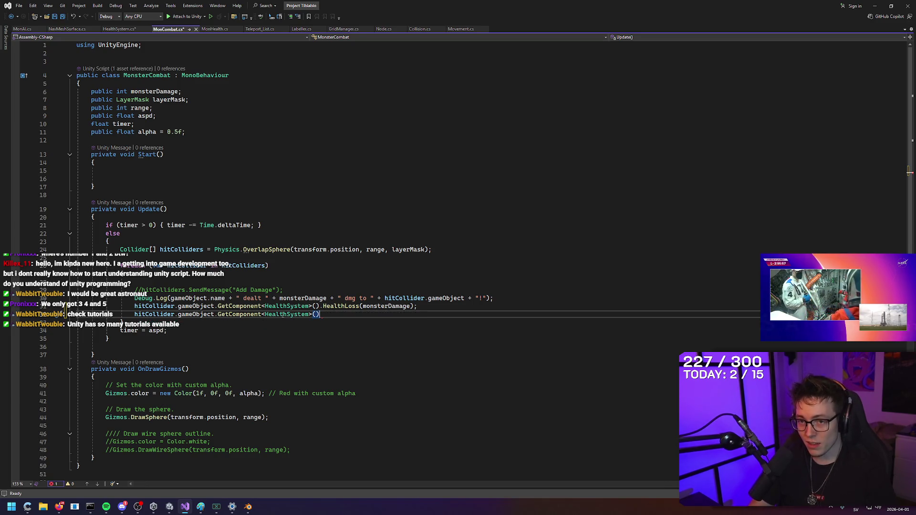
type(".")
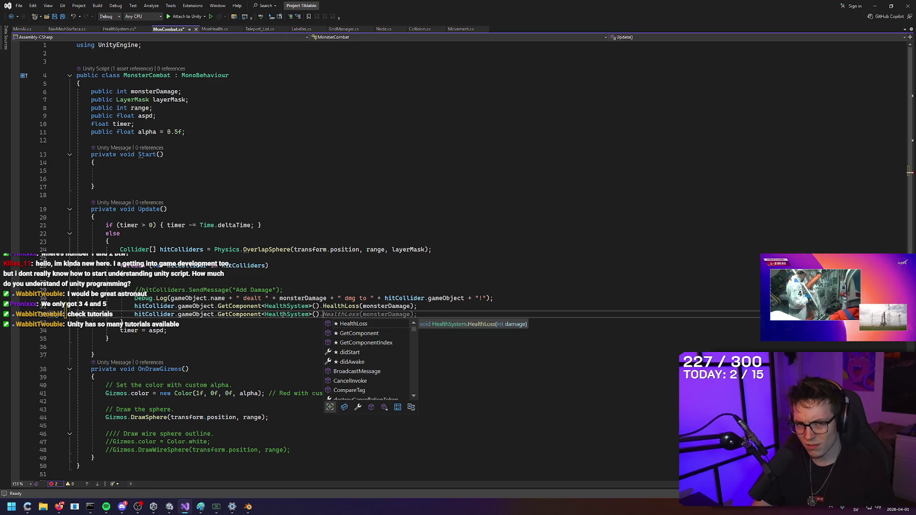
type("Heal")
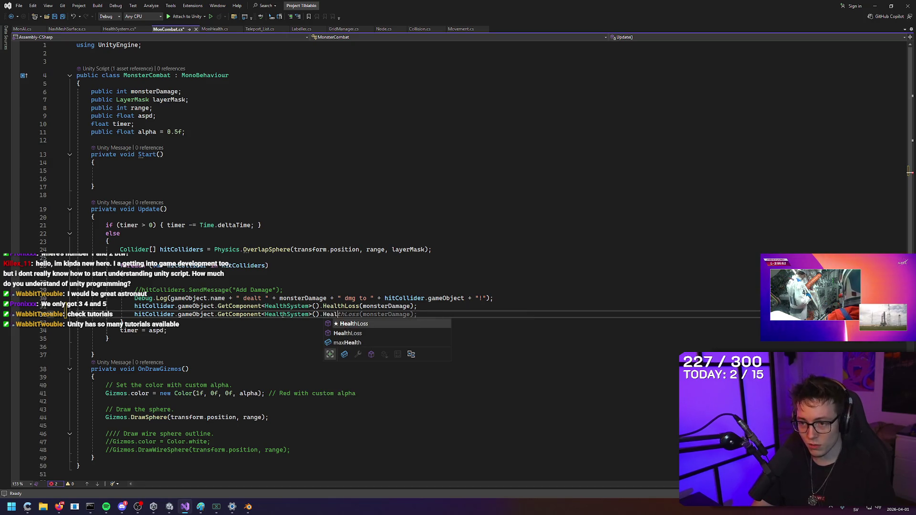
type("thLoss(")
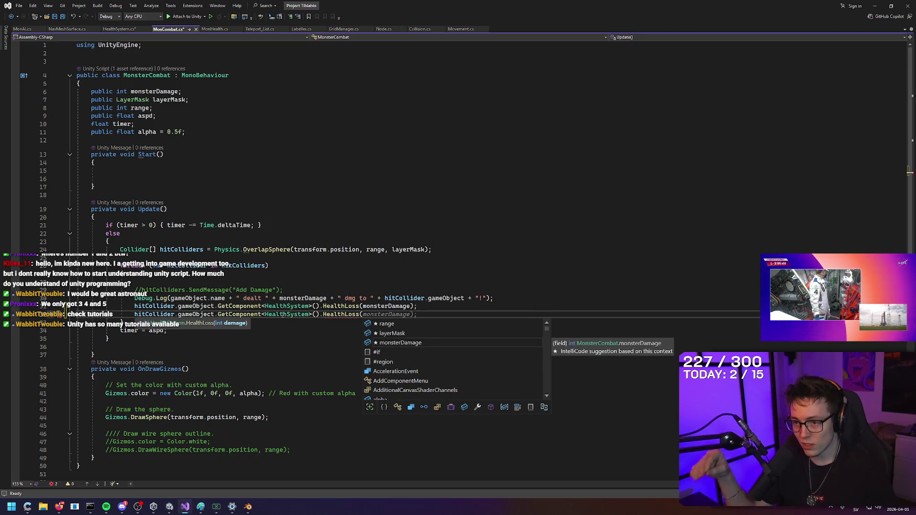
type("monsterDama")
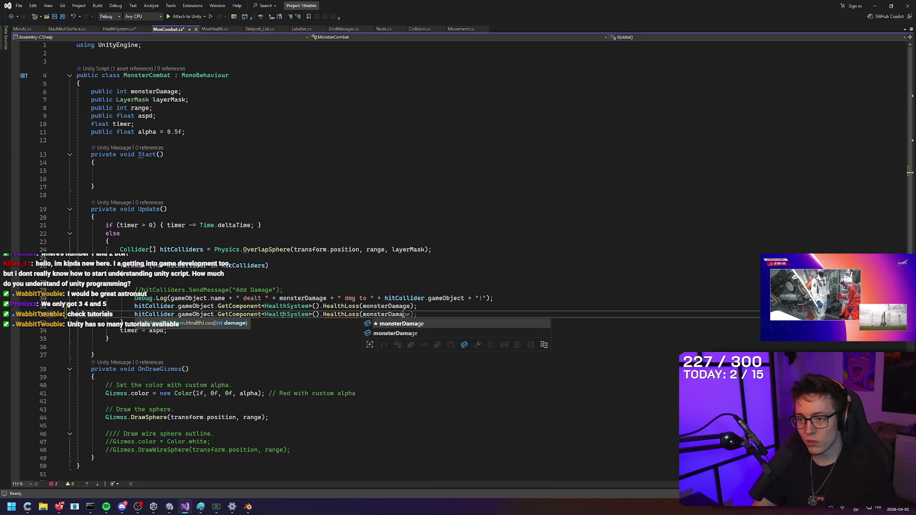
key("Tab")
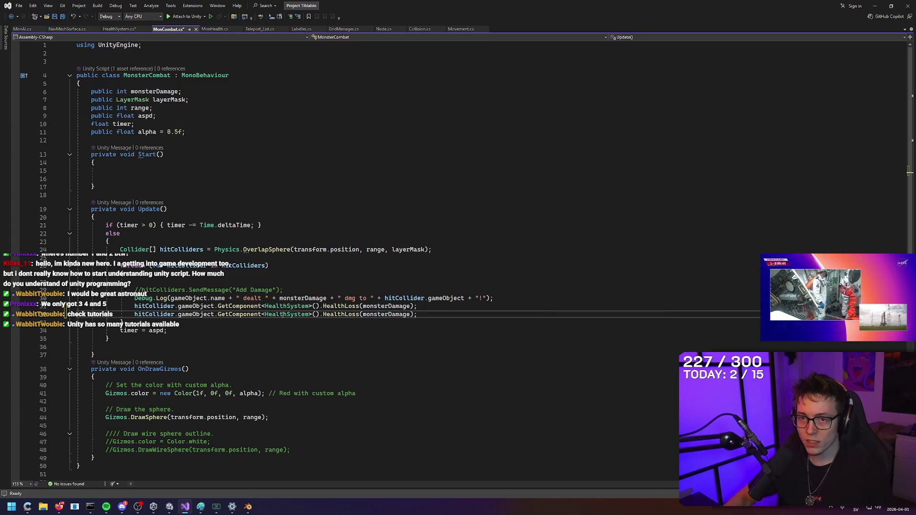
key("shift+Up")
key("shift+Home")
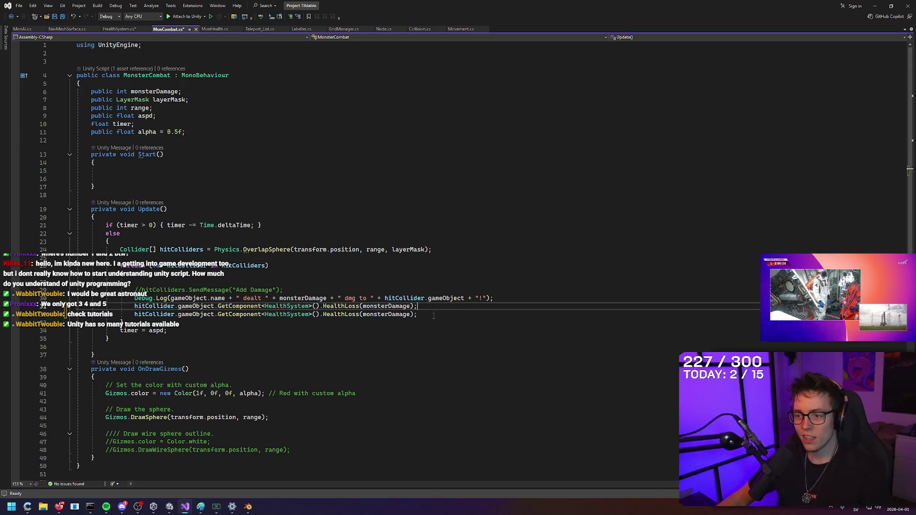
left_click(513, 295)
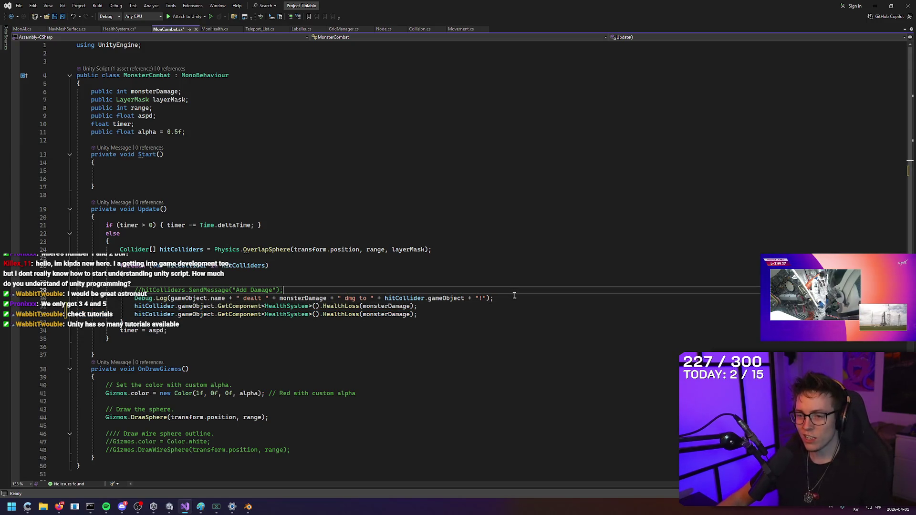
key("Down")
key("Down")
left_click_drag(416, 315, 134, 306)
key("Delete")
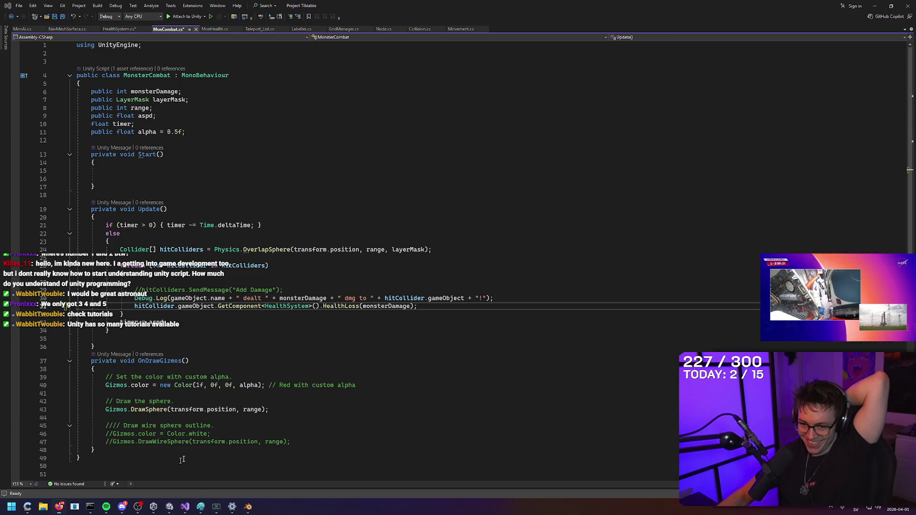
mouse_move(59, 506)
left_click(132, 471)
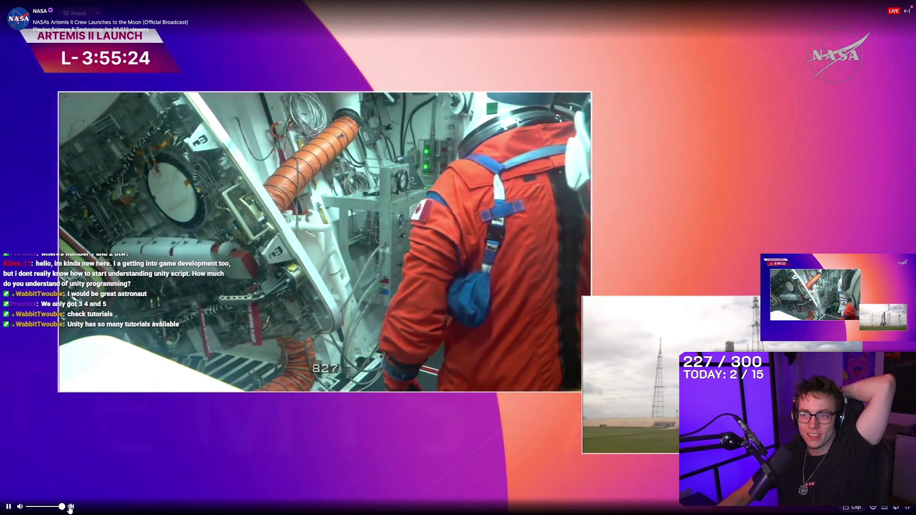
Lower the Artemis II stream volume to about 57% and toggle fullscreen back to the normal layout.
left_click_drag(61, 507, 48, 507)
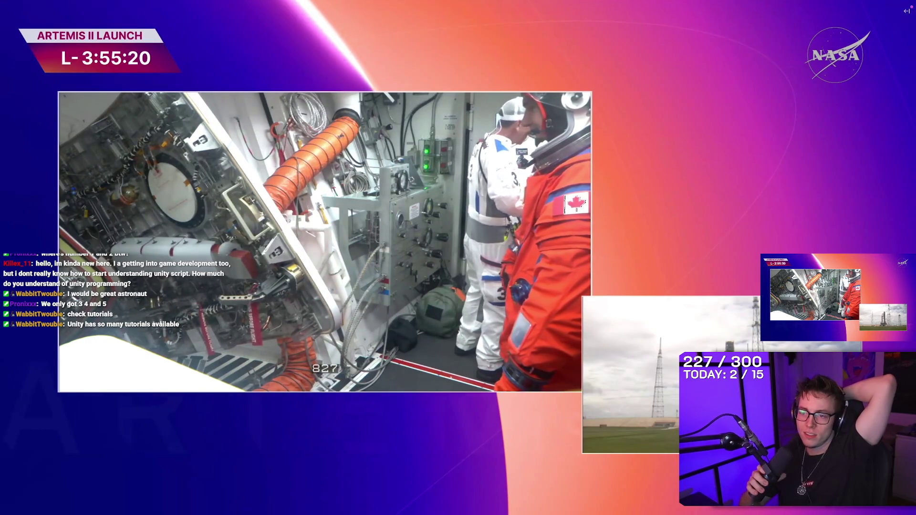
mouse_move(385, 116)
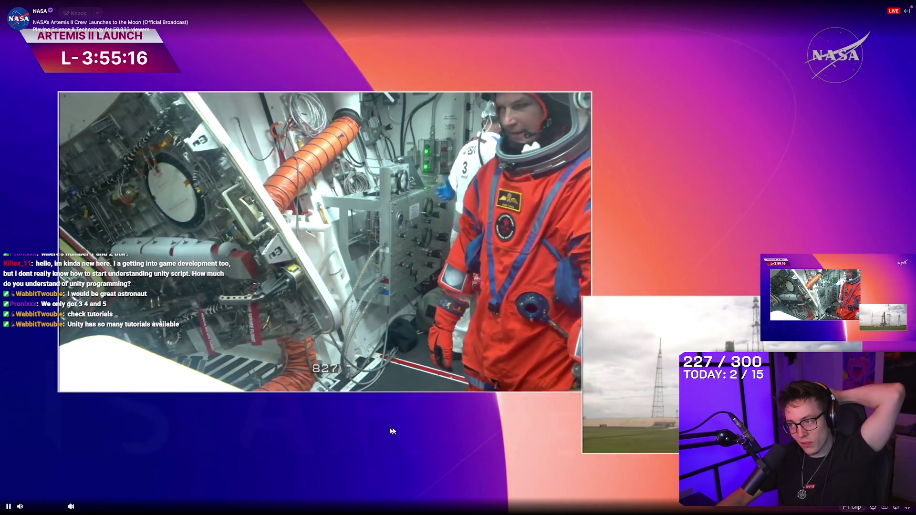
mouse_move(42, 514)
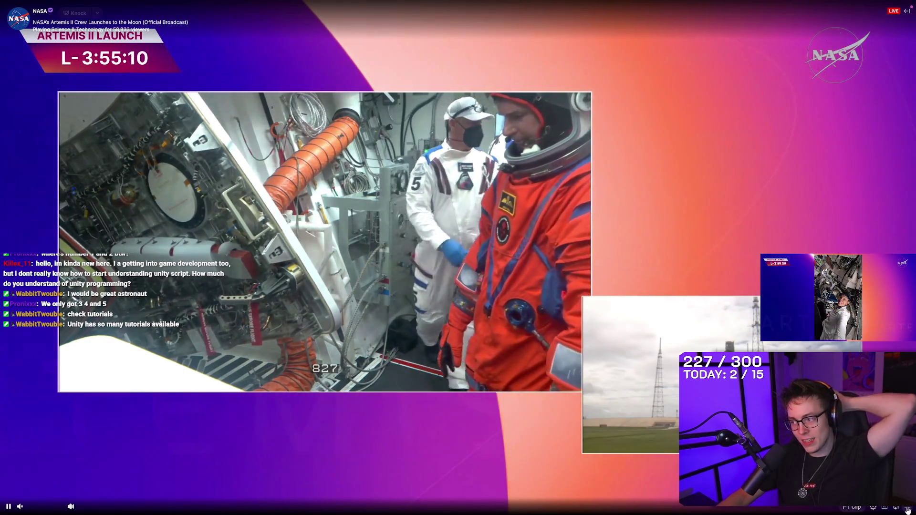
key("Escape")
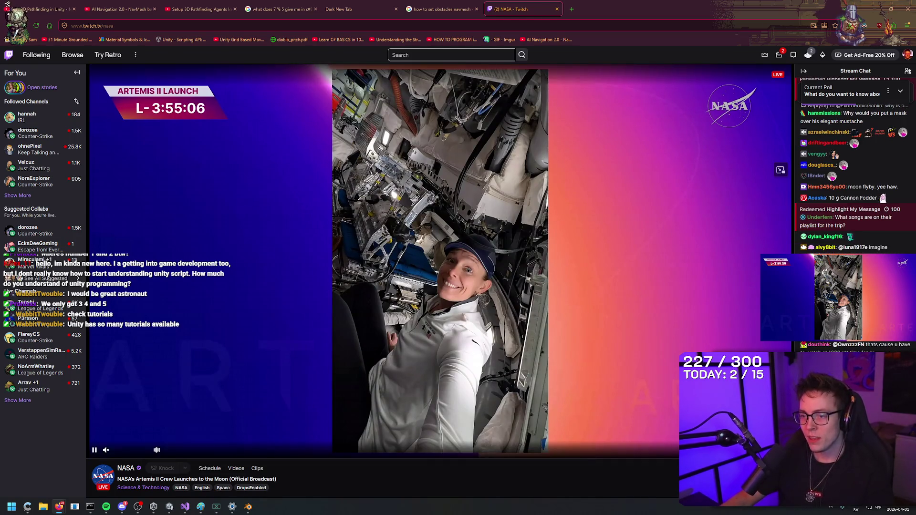
key("f")
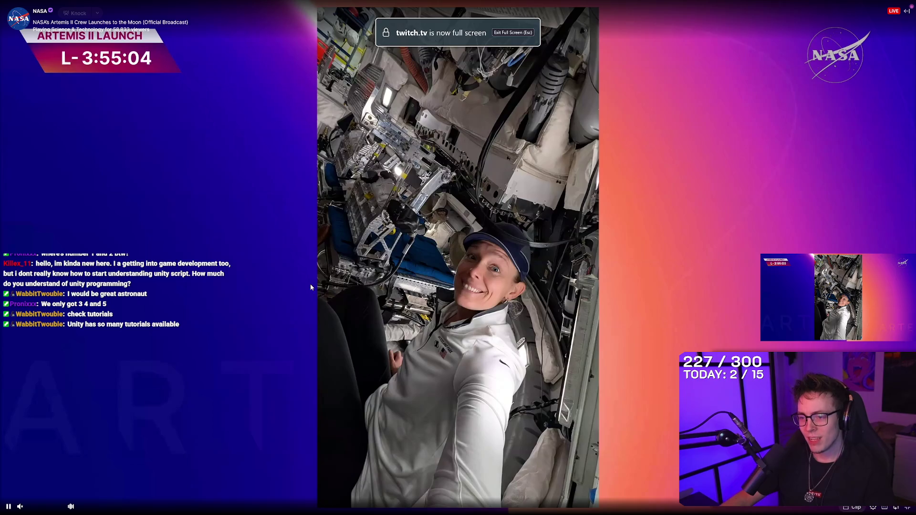
key("Escape")
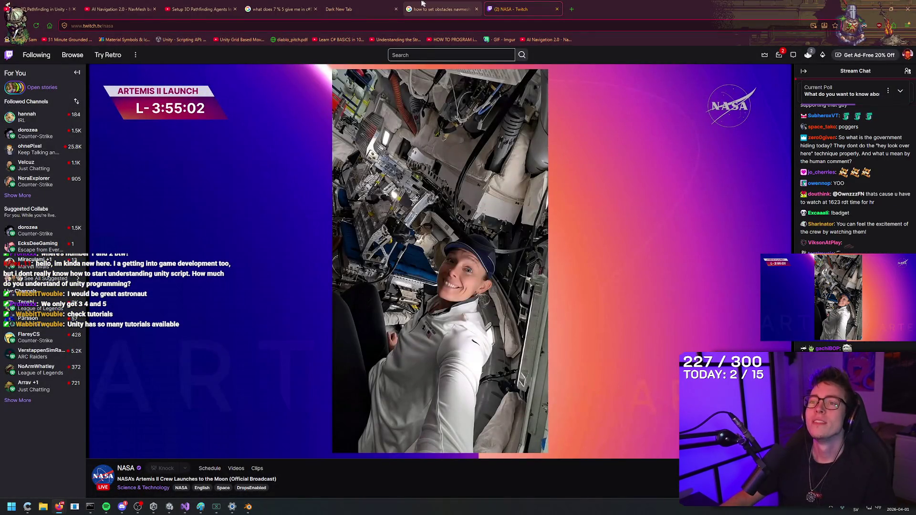
Close the obstacles search, Dark New Tab and 7 % 5 question tabs.
middle_click(414, 9)
middle_click(339, 9)
middle_click(277, 9)
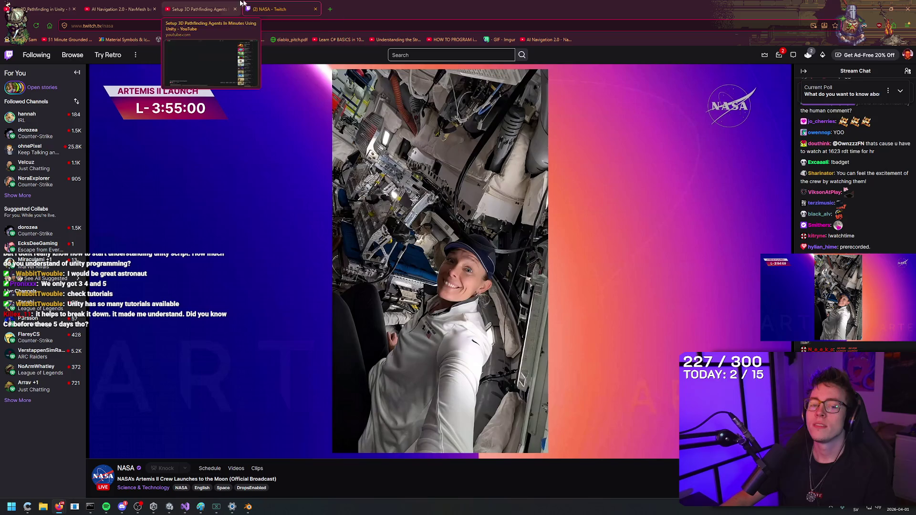
Bring up the tab bar's context menu a few times and dismiss it.
right_click(588, 3)
left_click(551, 3)
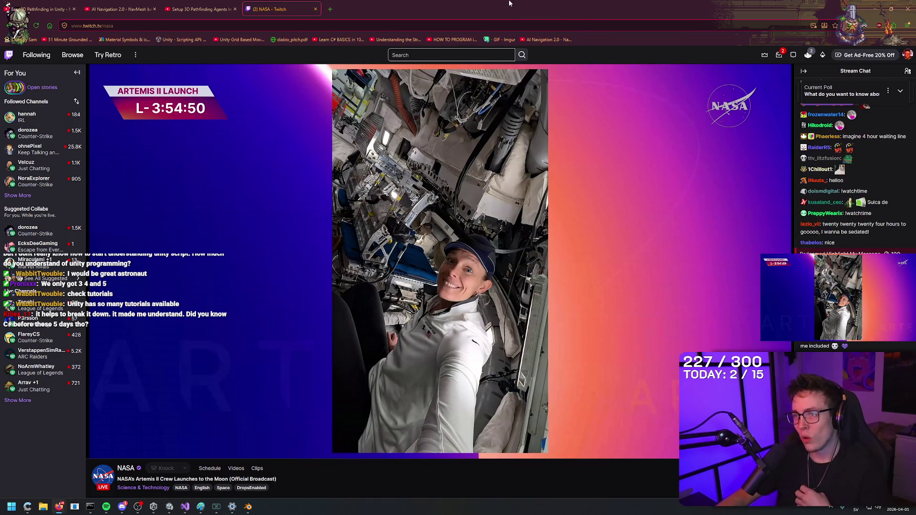
right_click(457, 4)
left_click(444, 4)
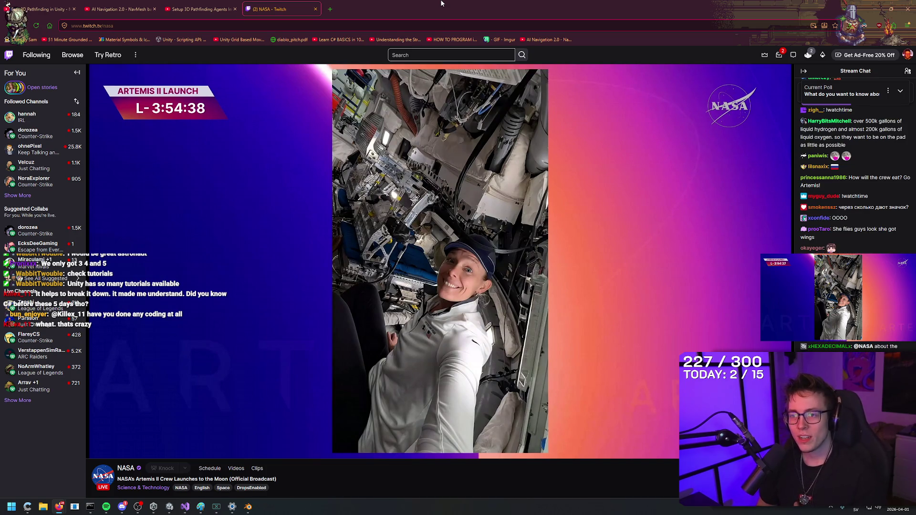
right_click(510, 3)
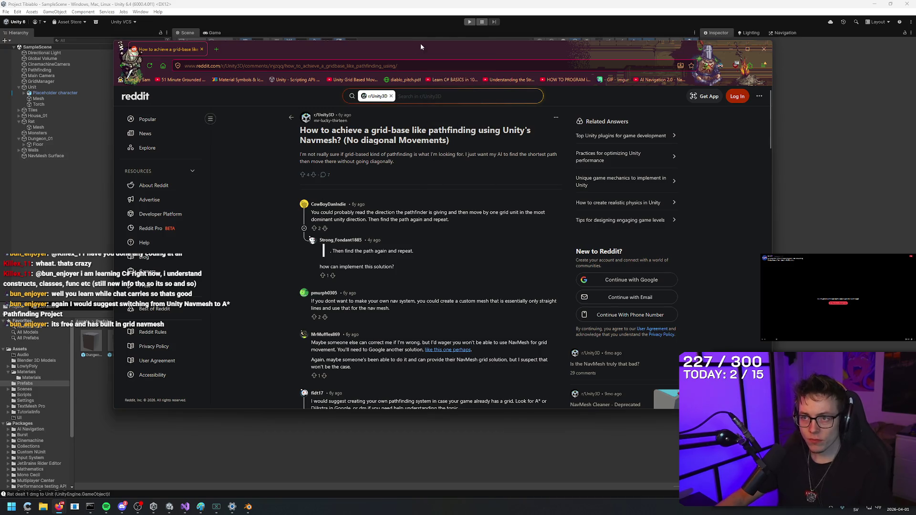
Search Google for 'a* pathfinding project' in a new tab and open the arongranberg.com result.
right_click(387, 47)
right_click(363, 50)
key("Escape")
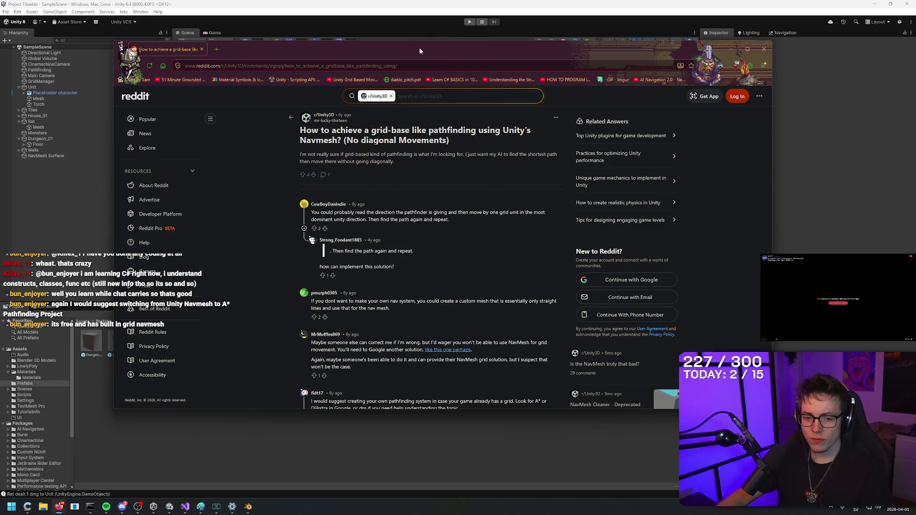
key("ctrl+t")
type("a* pathfinding project")
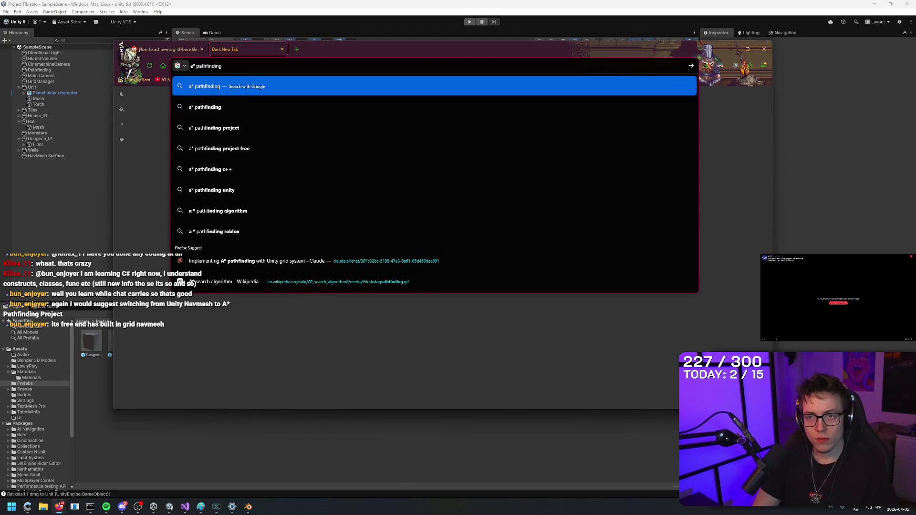
key("Return")
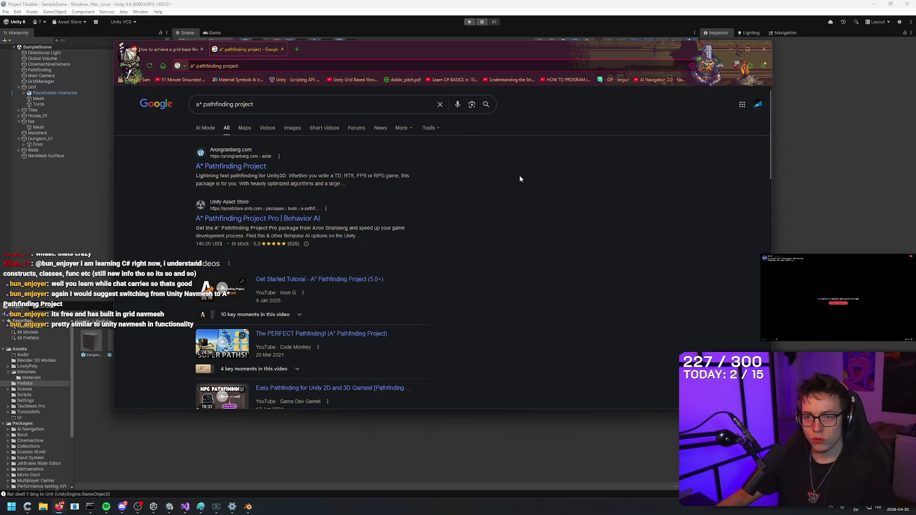
left_click(234, 167)
Nudge the browser window slightly right and dismiss the tab options menu.
right_click(462, 49)
left_click_drag(441, 48, 447, 49)
right_click(516, 50)
left_click(415, 51)
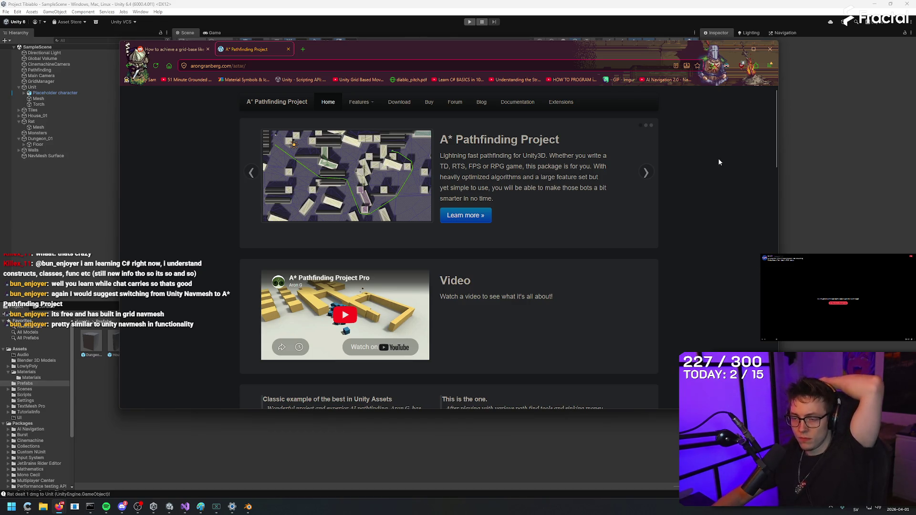
Scroll the A* Pathfinding Project home page and open its Features page from the carousel.
scroll(716, 210, "down", 2)
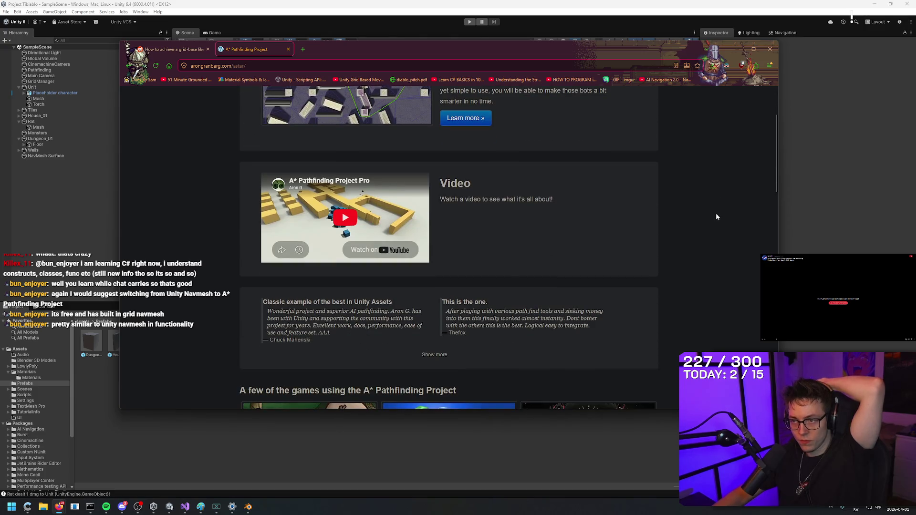
scroll(719, 225, "down", 2)
scroll(720, 234, "down", 2)
scroll(721, 242, "down", 2)
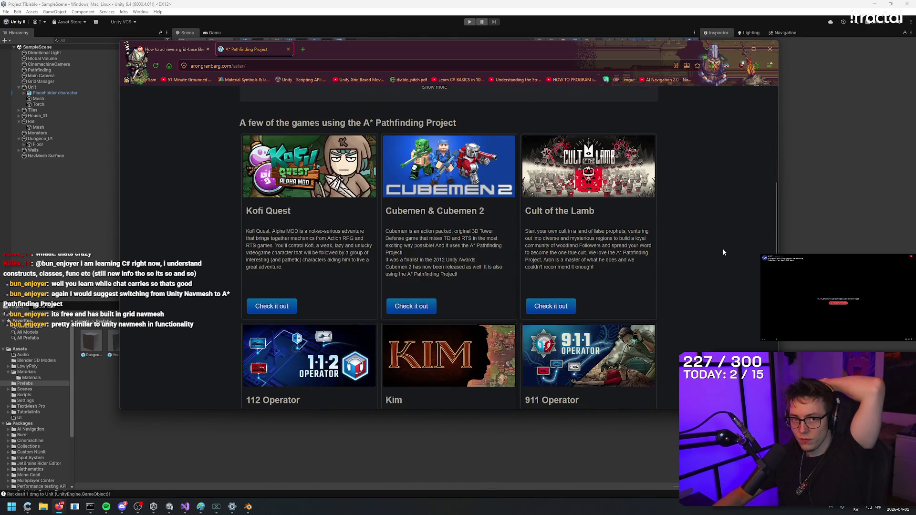
scroll(723, 248, "down", 2)
scroll(723, 253, "down", 2)
scroll(722, 253, "down", 2)
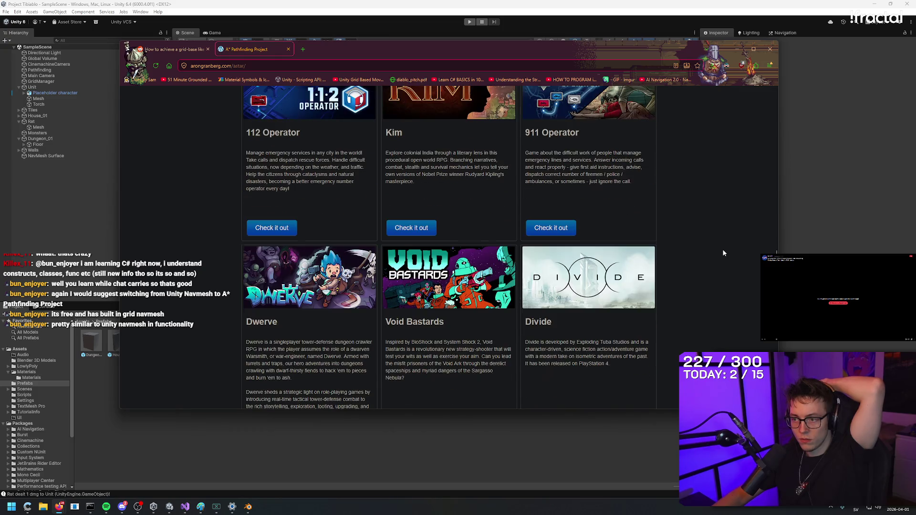
scroll(725, 263, "down", 2)
scroll(725, 263, "down", 2)
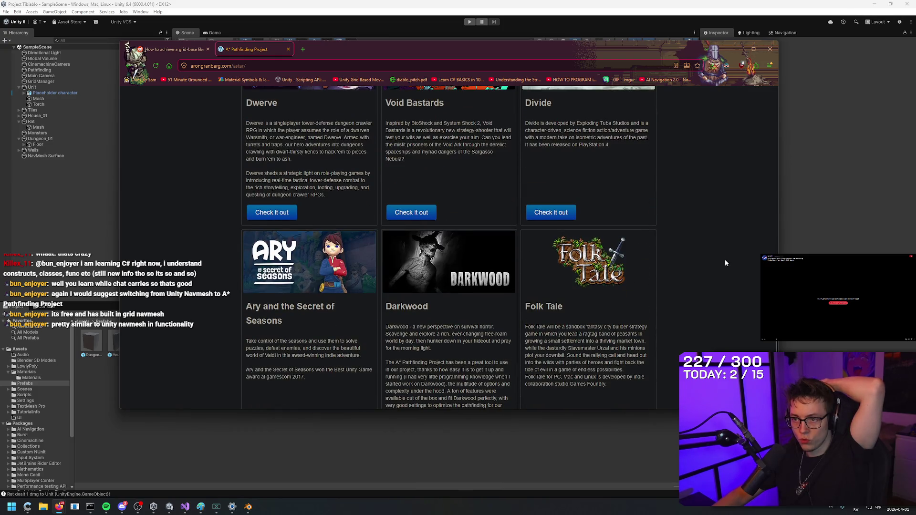
scroll(728, 182, "up", 15)
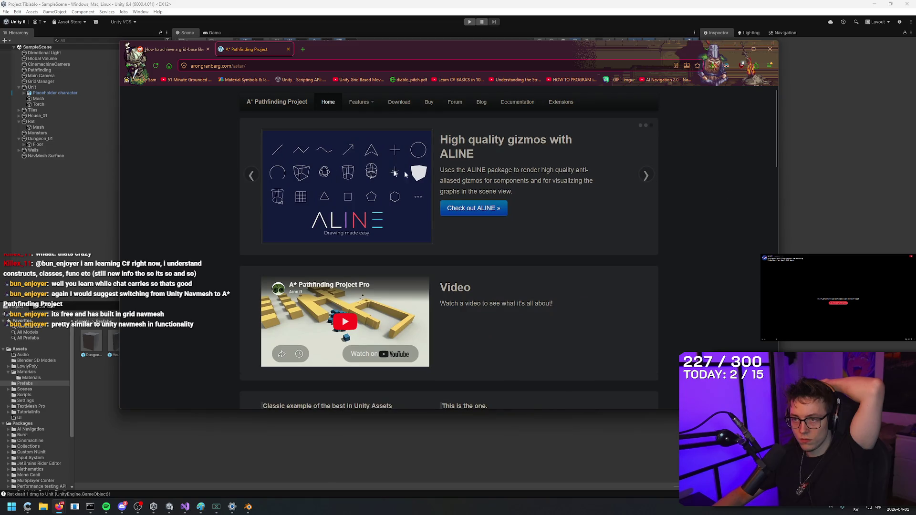
left_click(252, 175)
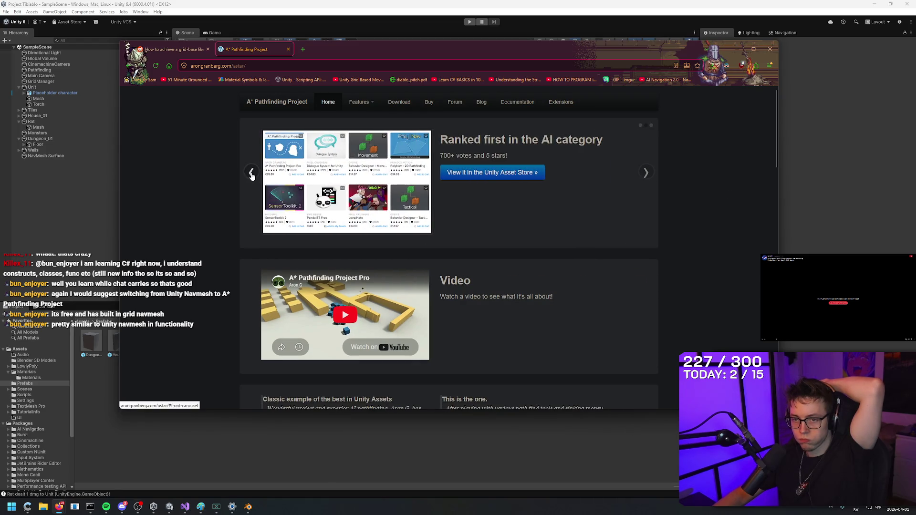
left_click(251, 175)
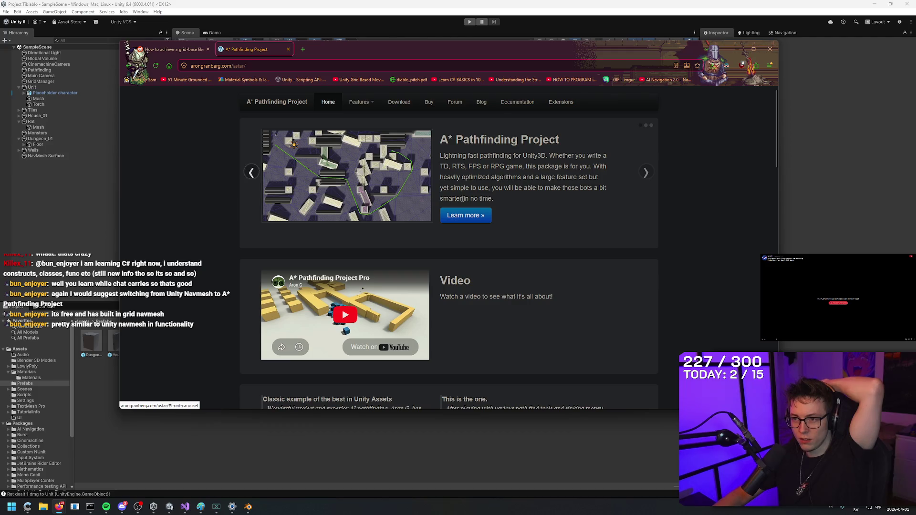
left_click(476, 215)
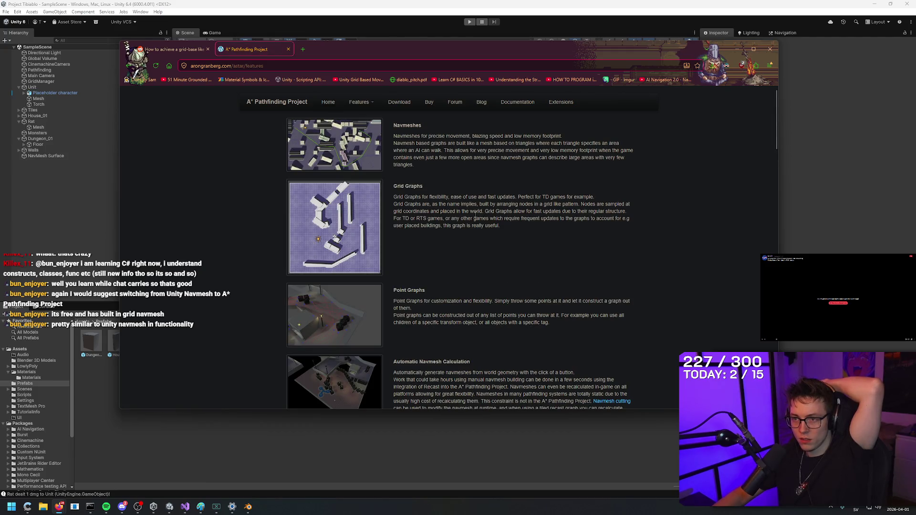
Scroll through the full features list, including grid graphs, then close the tab.
scroll(476, 213, "down", 3)
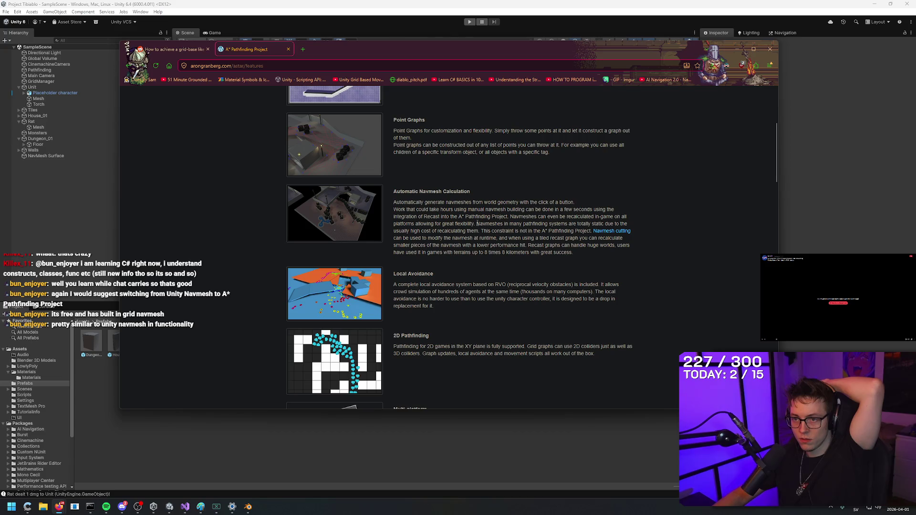
scroll(477, 224, "down", 2)
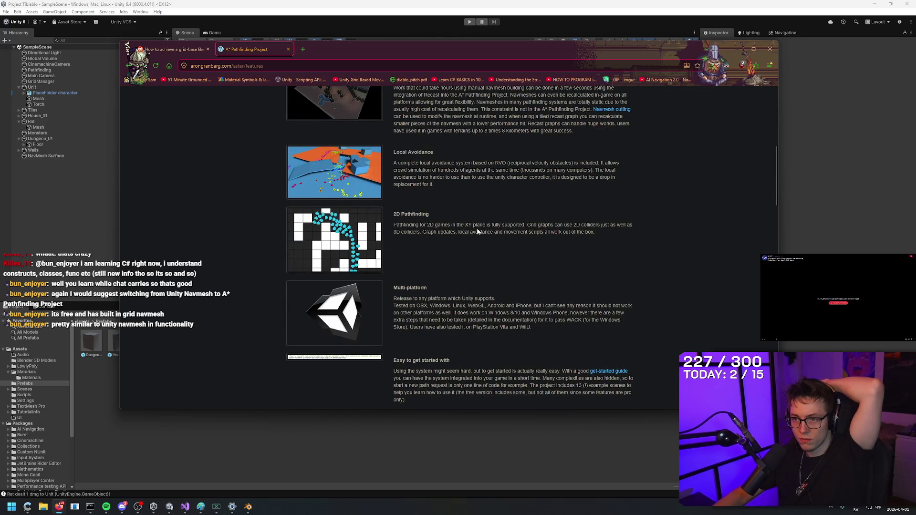
scroll(477, 232, "down", 2)
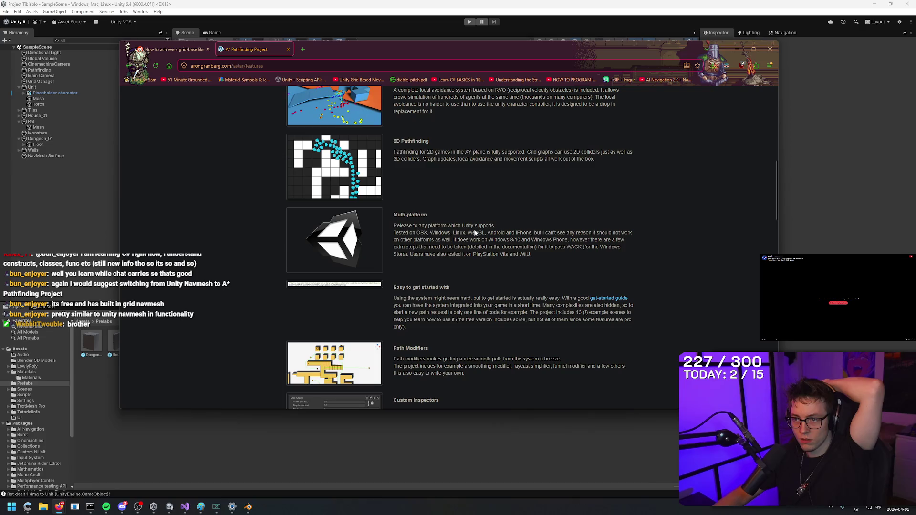
scroll(477, 242, "down", 2)
scroll(483, 166, "down", 2)
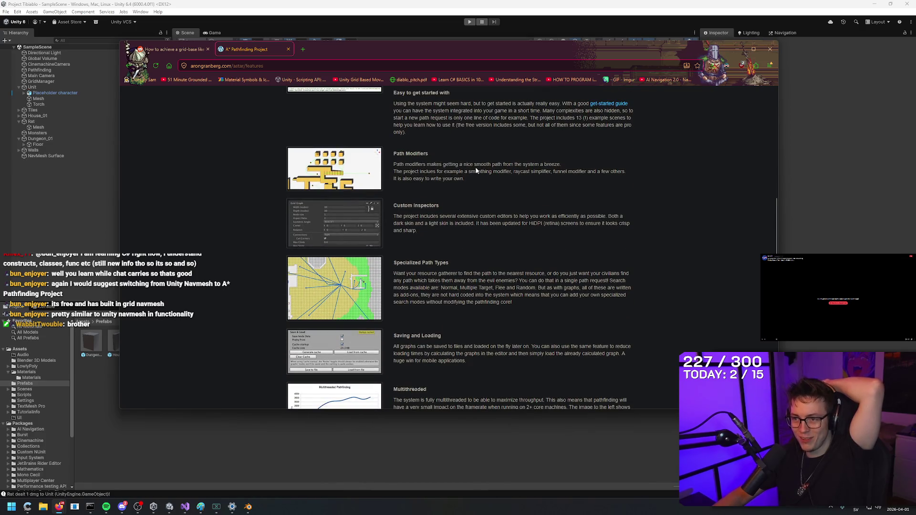
scroll(483, 172, "down", 4)
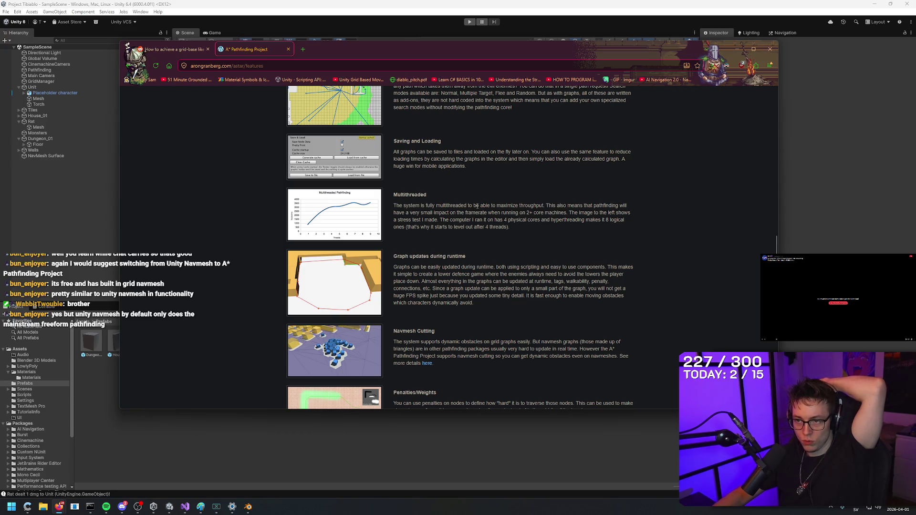
scroll(477, 206, "down", 3)
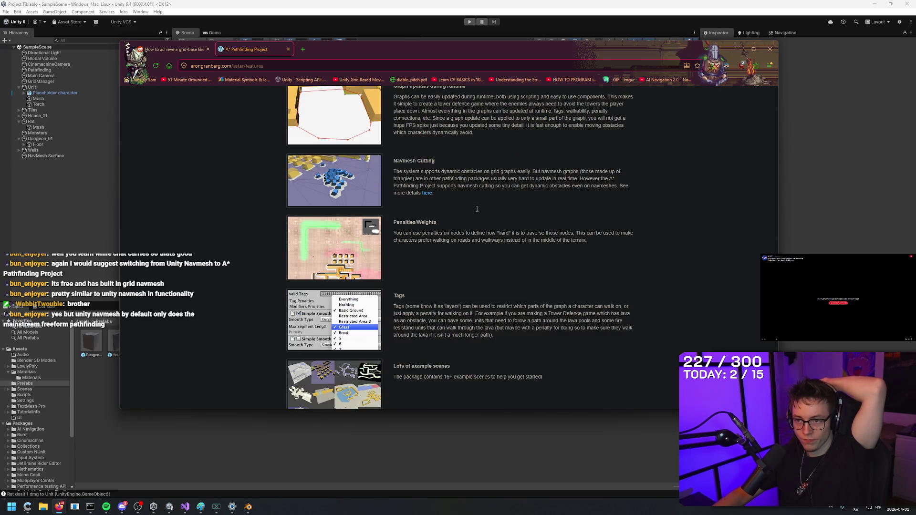
scroll(472, 181, "down", 2)
scroll(471, 233, "down", 3)
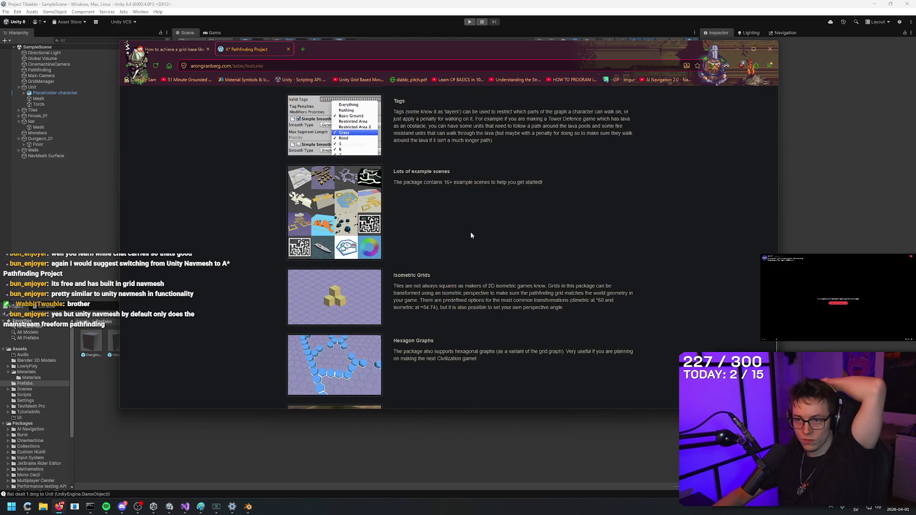
scroll(470, 234, "down", 1)
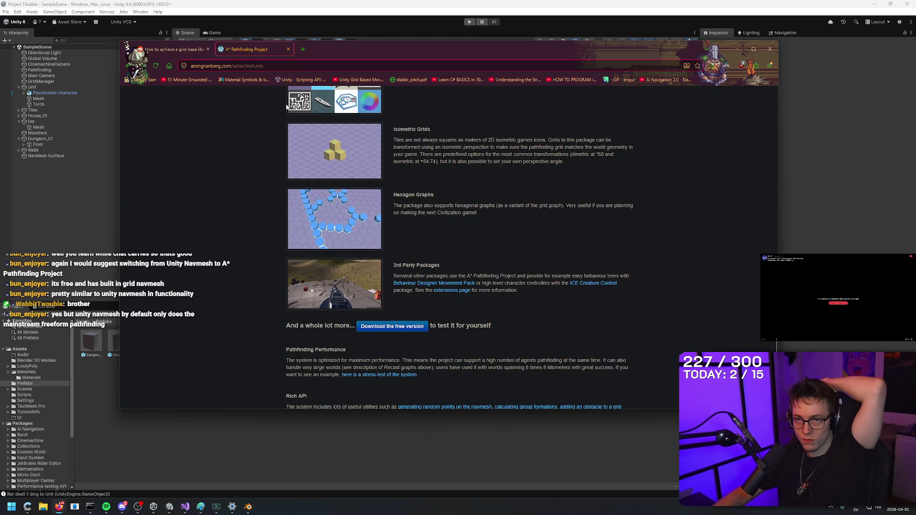
middle_click(259, 49)
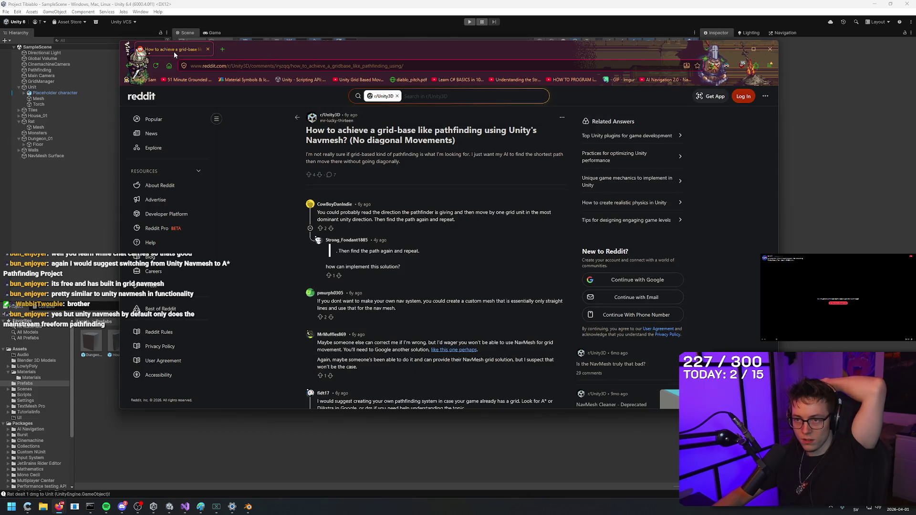
Scroll through the Reddit grid-based NavMesh thread's comments and switch back to the Unity editor.
double_click(254, 50)
middle_click(229, 52)
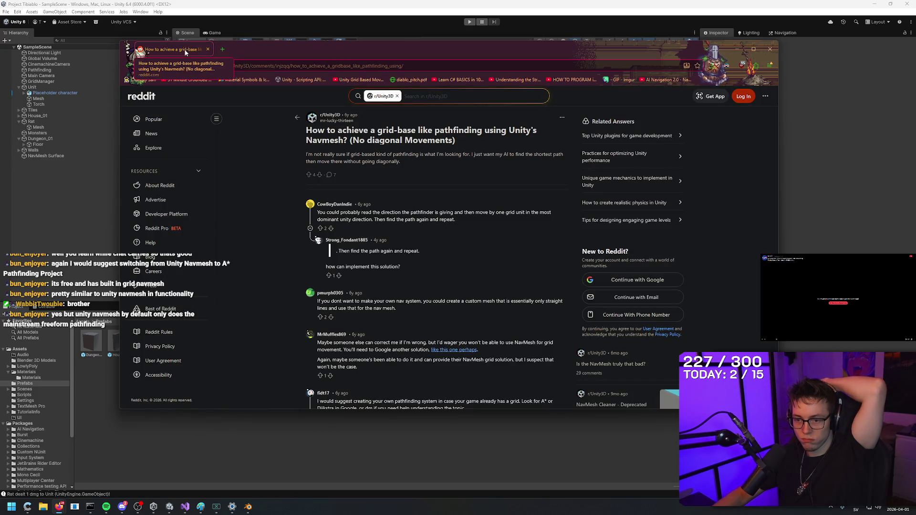
scroll(270, 206, "down", 5)
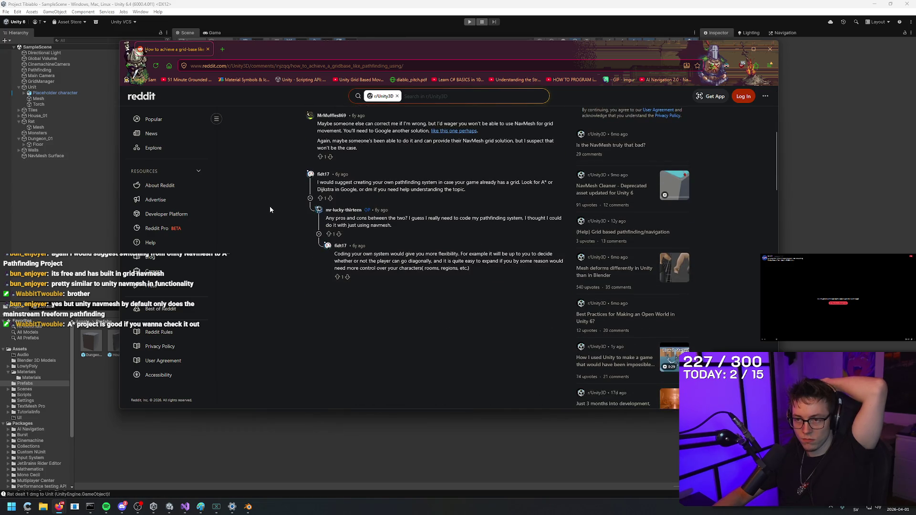
scroll(270, 209, "up", 2)
scroll(270, 206, "up", 2)
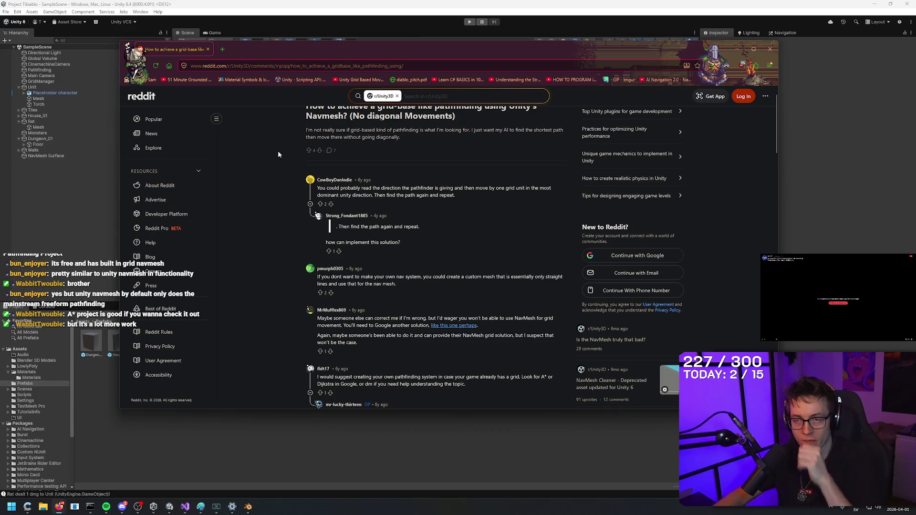
left_click(189, 32)
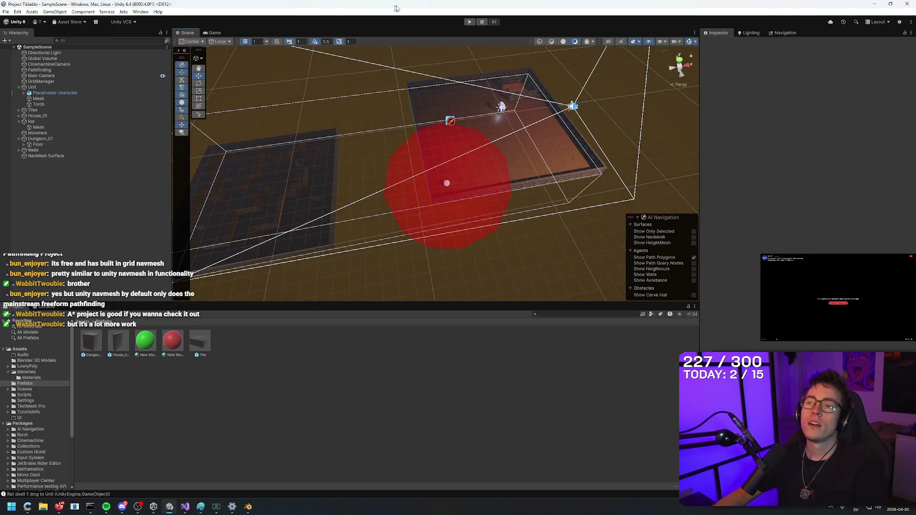
Fly the scene camera close to the character and orbit down onto the dungeon floor.
mouse_move(432, 110)
left_mouse_down()
mouse_move(432, 97)
mouse_move(541, 170)
mouse_move(659, 367)
mouse_move(491, 289)
mouse_move(293, 314)
mouse_move(255, 181)
left_mouse_up()
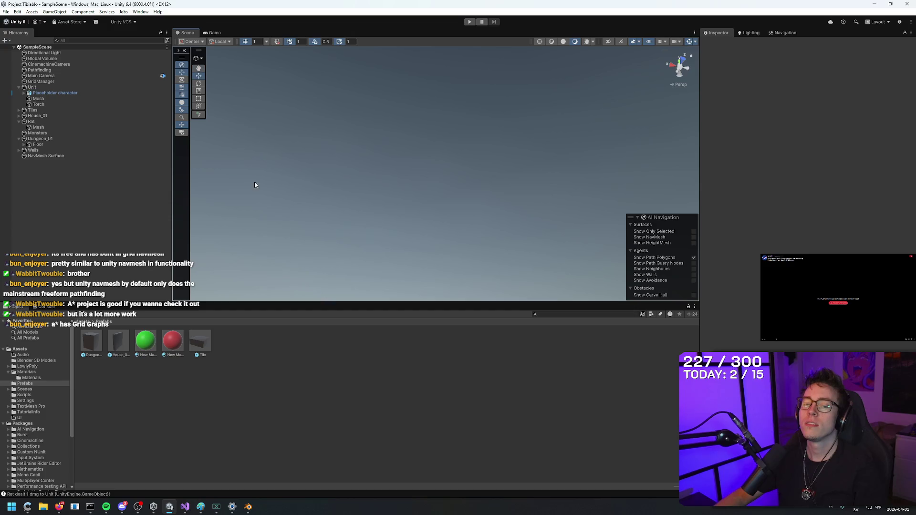
mouse_move(487, 170)
left_mouse_down()
mouse_move(579, 293)
mouse_move(607, 237)
mouse_move(720, 339)
mouse_move(670, 322)
mouse_move(726, 341)
mouse_move(671, 415)
mouse_move(600, 403)
mouse_move(826, 342)
left_mouse_up()
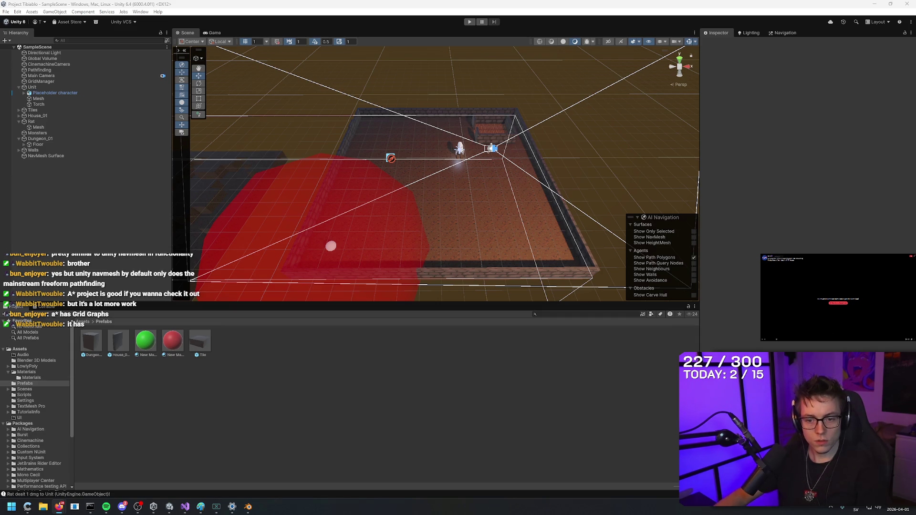
left_click(837, 303)
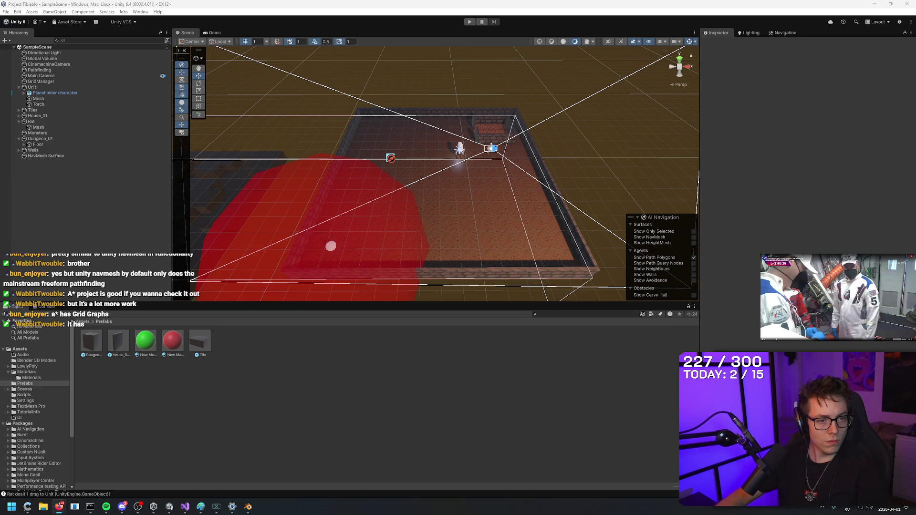
key("alt+Tab")
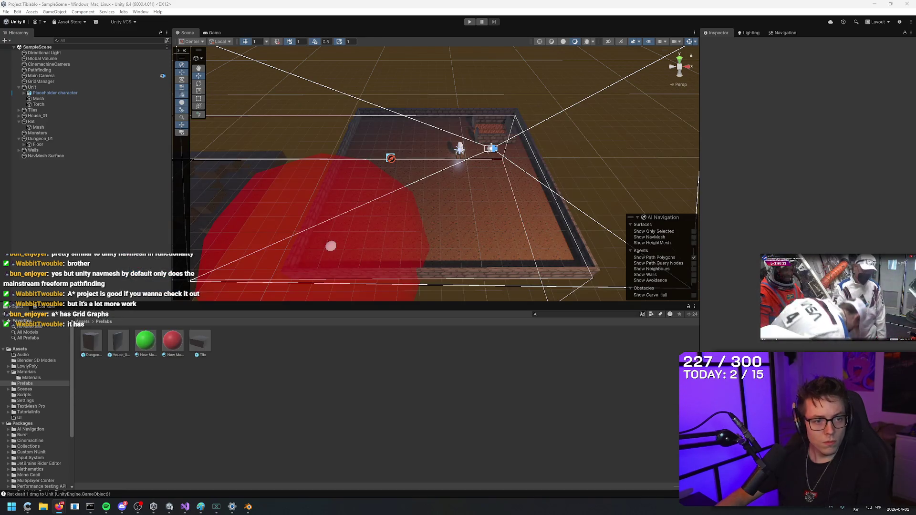
key("alt+Tab")
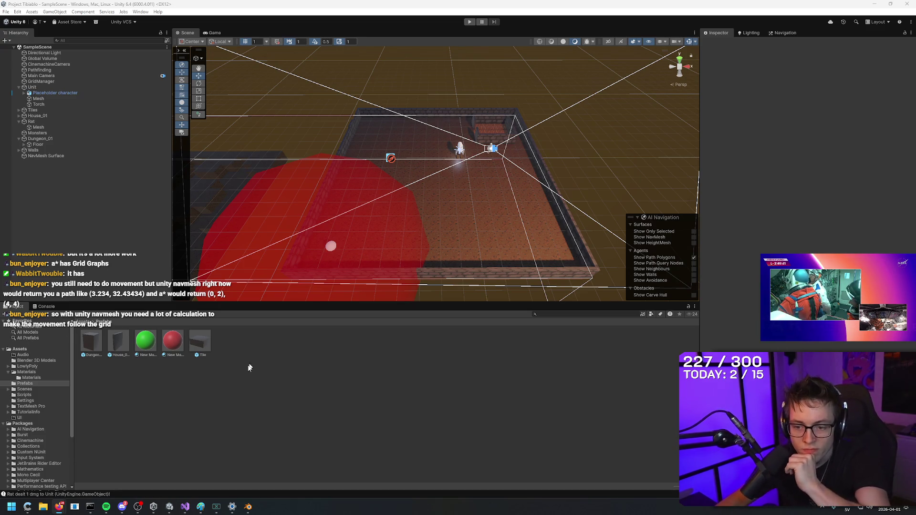
mouse_move(200, 506)
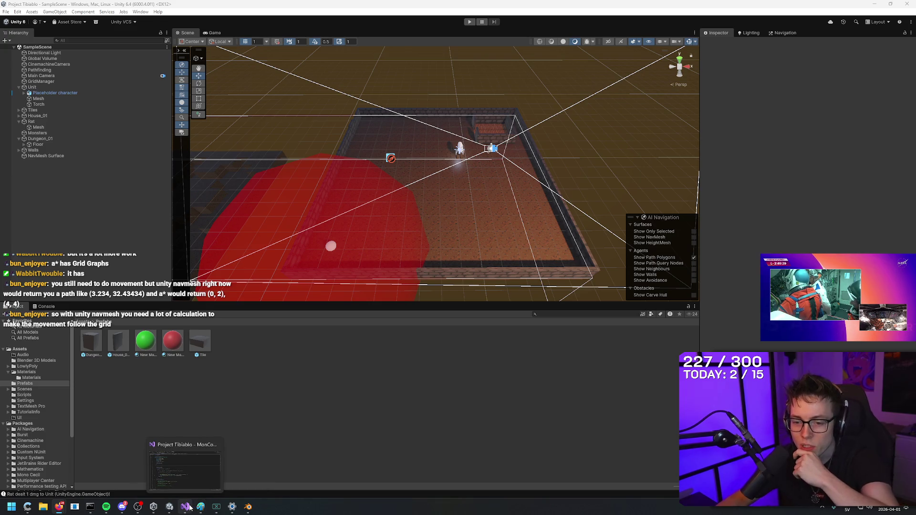
Read MonsterCombat.cs from the class header through the timer check and foreach loop.
left_click(184, 475)
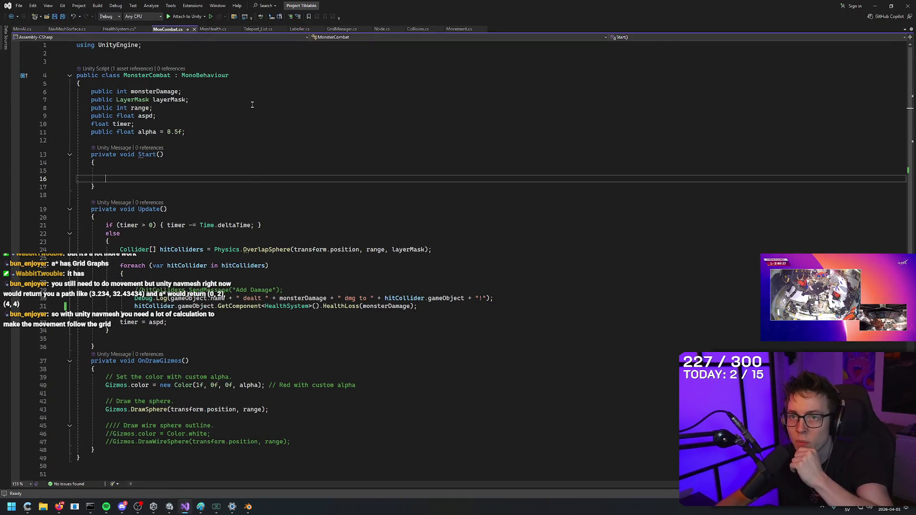
left_click(228, 45)
key("Down")
key("Down")
key("Down")
key("Down")
key("Down")
key("Down")
key("Down")
key("Down")
key("Down")
key("Down")
key("Down")
key("Down")
left_click(280, 228)
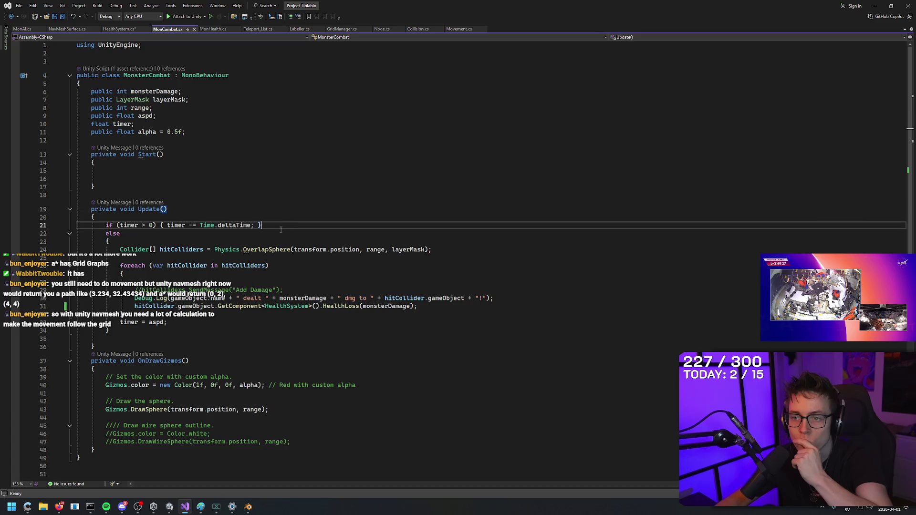
key("Down")
key("Down")
key("Down")
left_click(458, 264)
key("Down")
key("Down")
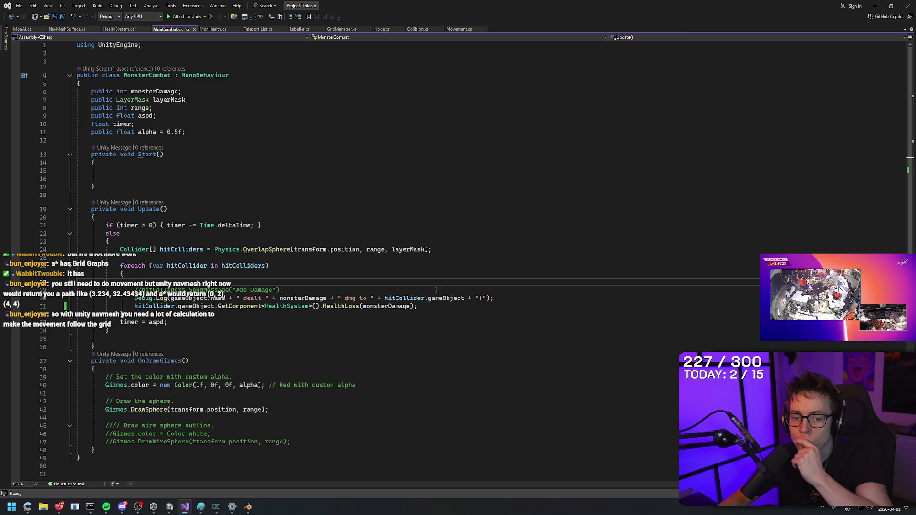
Check the damage code on lines 29–30, then return to the YouTube NavMesh tutorial.
left_click(332, 288)
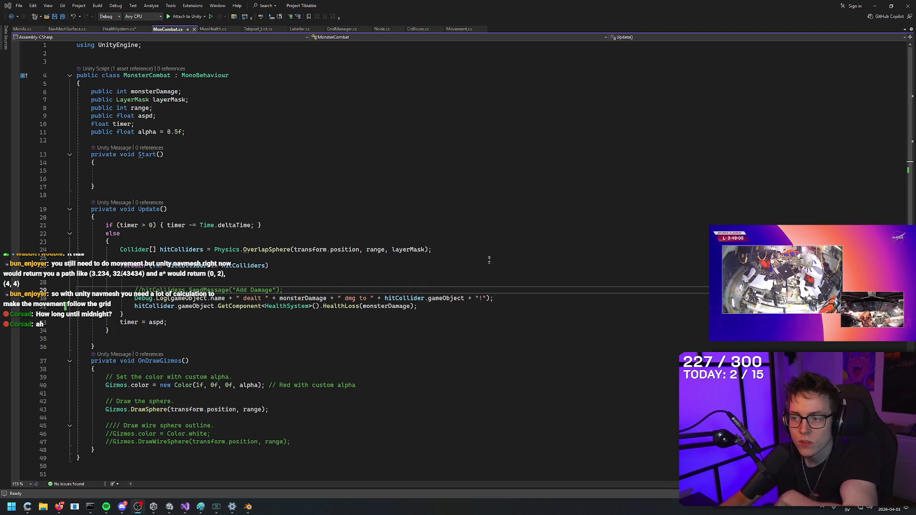
left_click(460, 251)
left_click(530, 298)
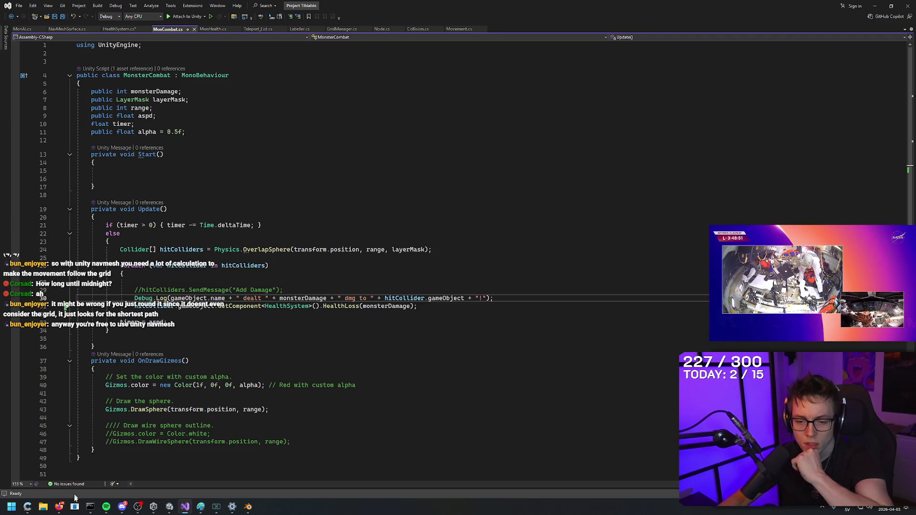
mouse_move(58, 507)
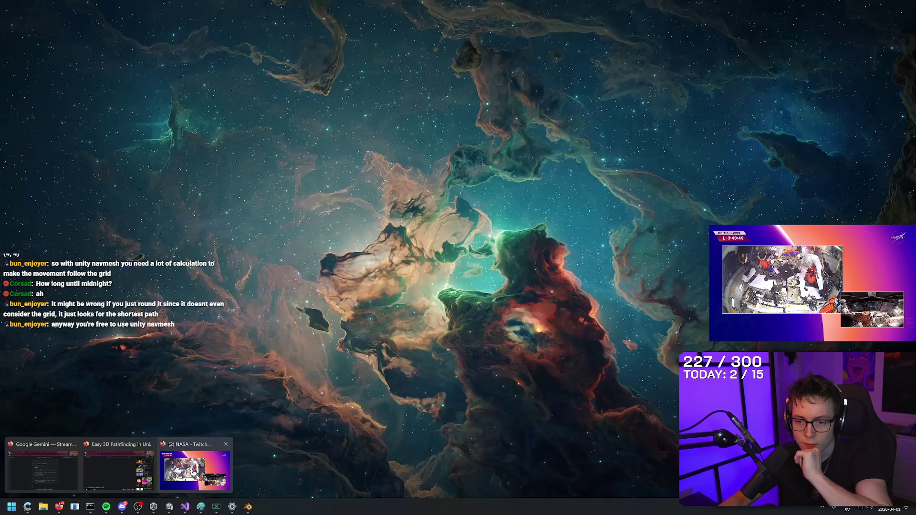
left_click(113, 474)
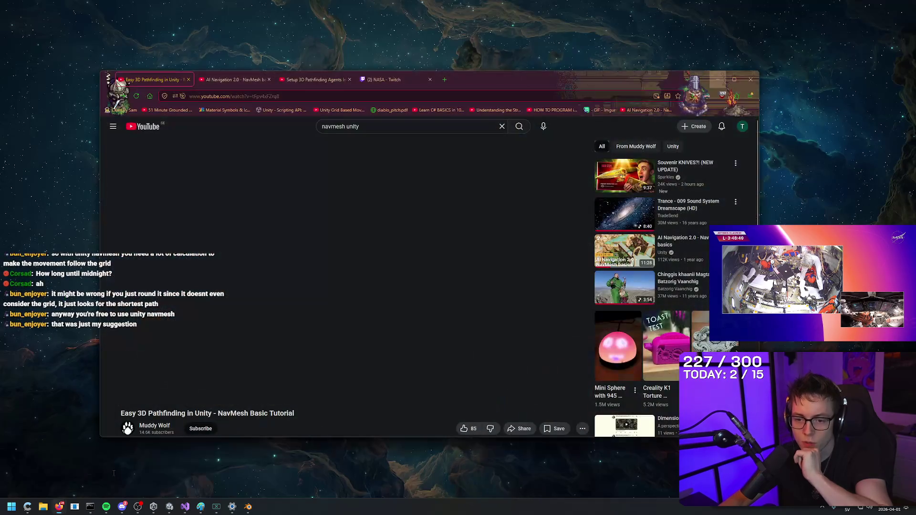
Search 'a* pathfinding project' in a new tab and open the Asset Store Pro listing.
double_click(477, 82)
type("a* pathfinding project")
key("Return")
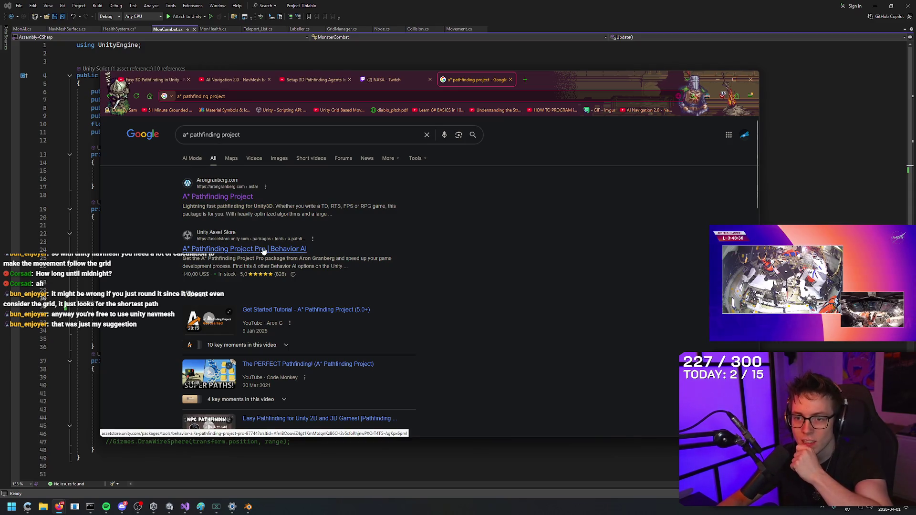
left_click(248, 249)
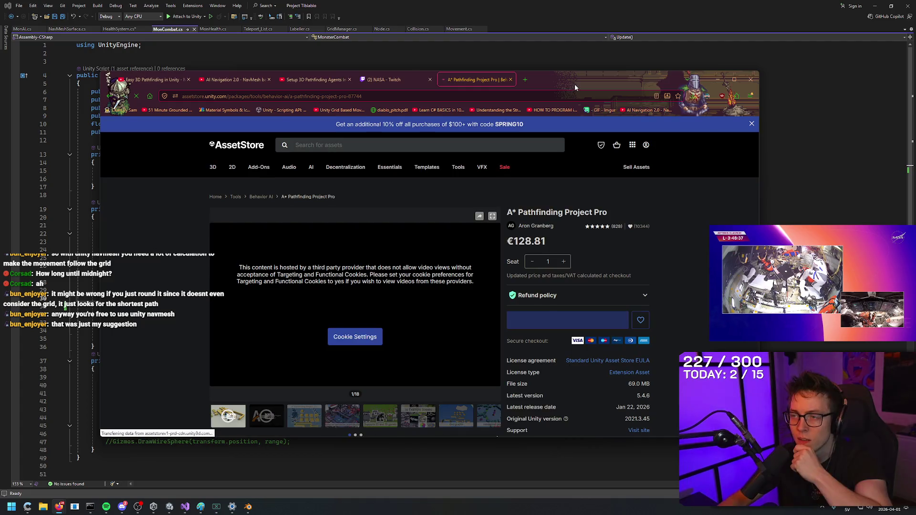
scroll(670, 258, "down", 3)
scroll(671, 258, "up", 3)
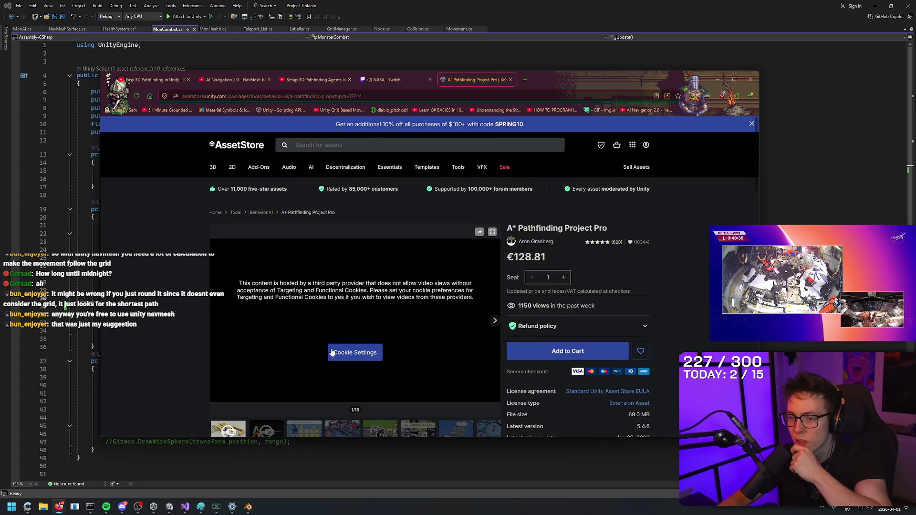
Dismiss the video privacy dialog, go back to results and open the official A* site.
left_click(374, 356)
scroll(693, 243, "down", 10)
left_click(692, 243)
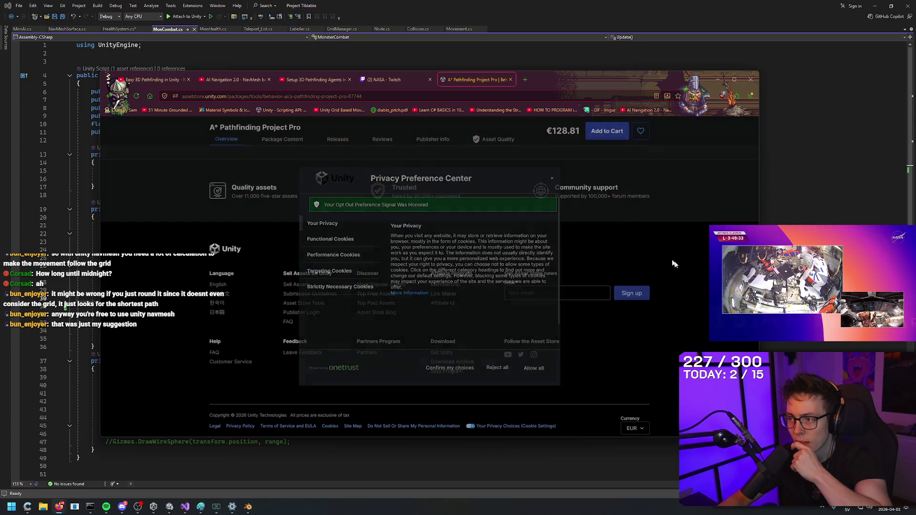
key("alt+Left")
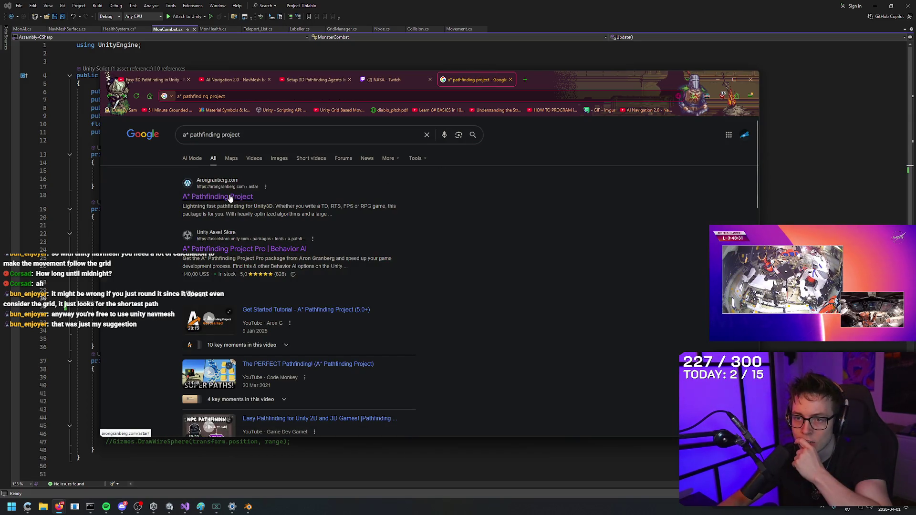
left_click(219, 199)
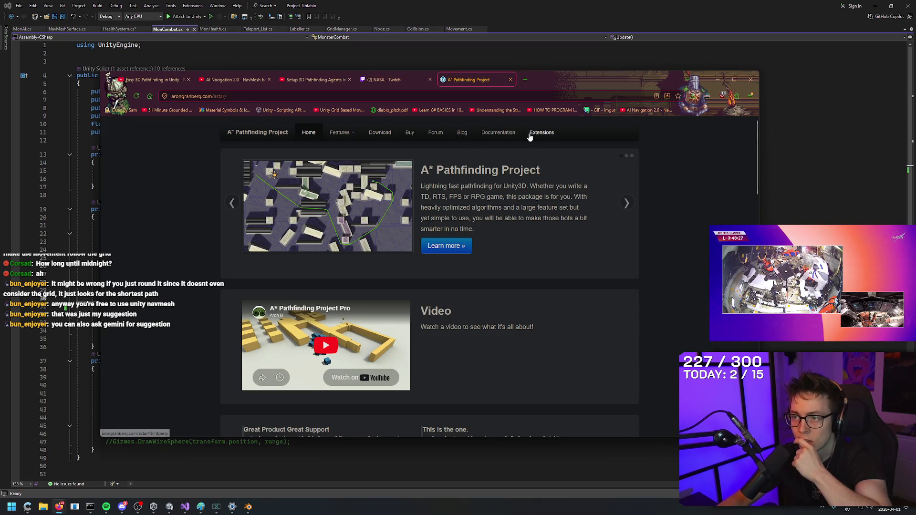
Open the Download page and highlight the Free and Pro version descriptions.
left_click(380, 133)
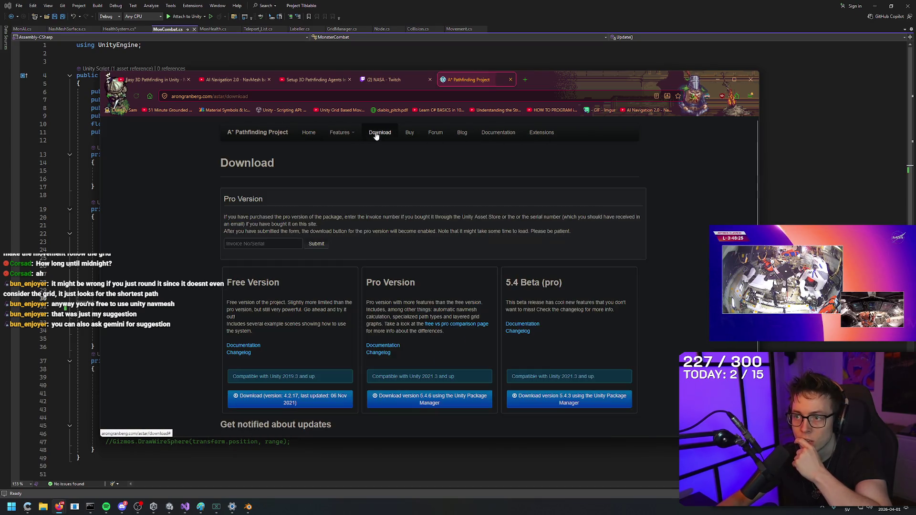
scroll(657, 225, "down", 1)
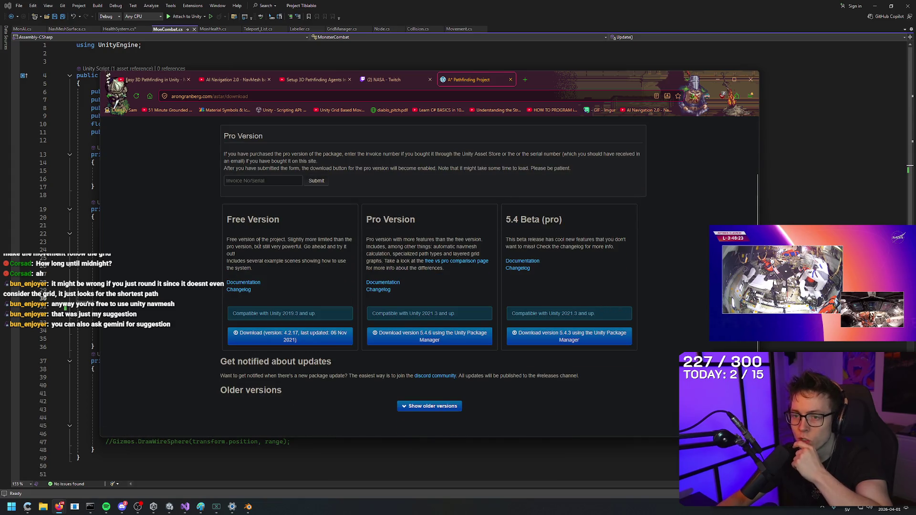
mouse_move(223, 240)
left_mouse_down()
mouse_move(352, 240)
mouse_move(350, 268)
left_mouse_up()
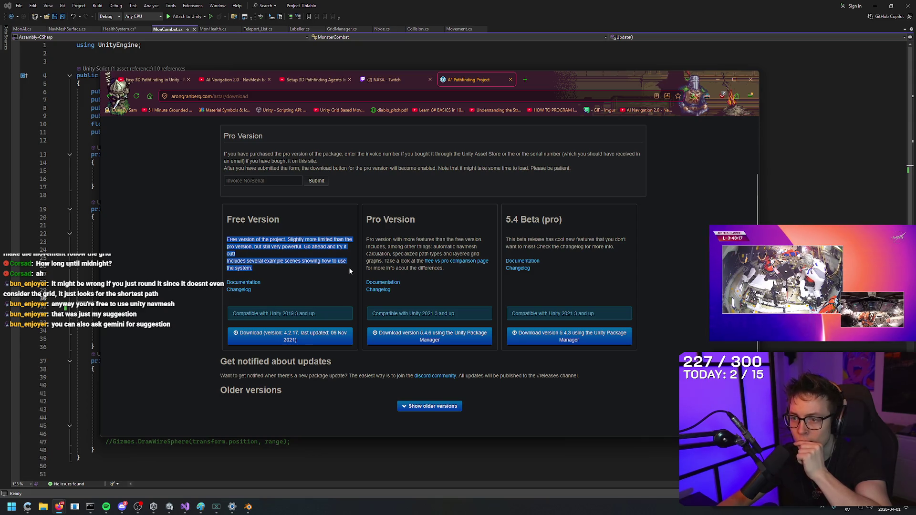
left_click(349, 271)
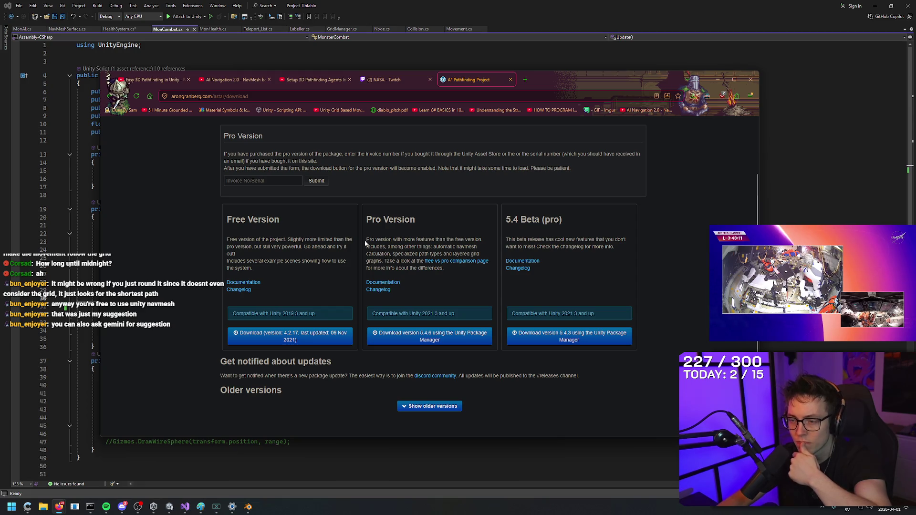
mouse_move(365, 243)
left_mouse_down()
mouse_move(487, 262)
mouse_move(384, 262)
left_mouse_up()
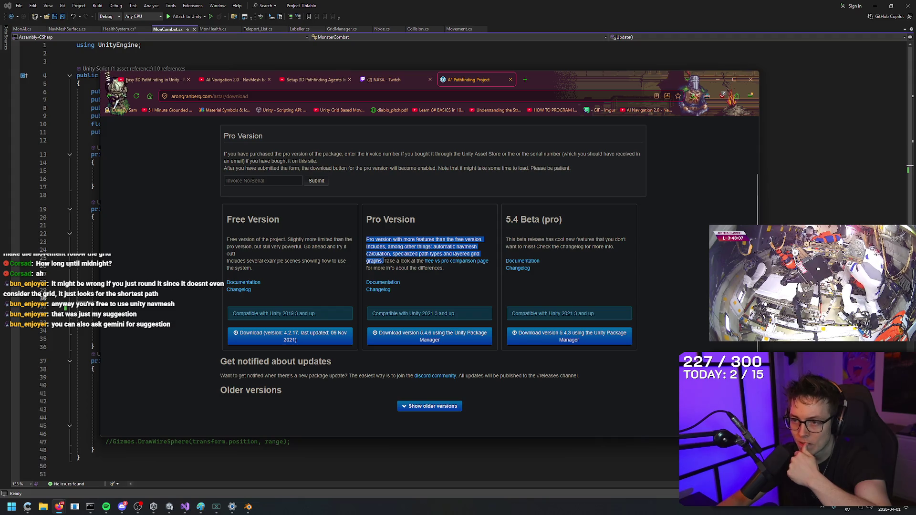
left_click_drag(453, 254, 454, 255)
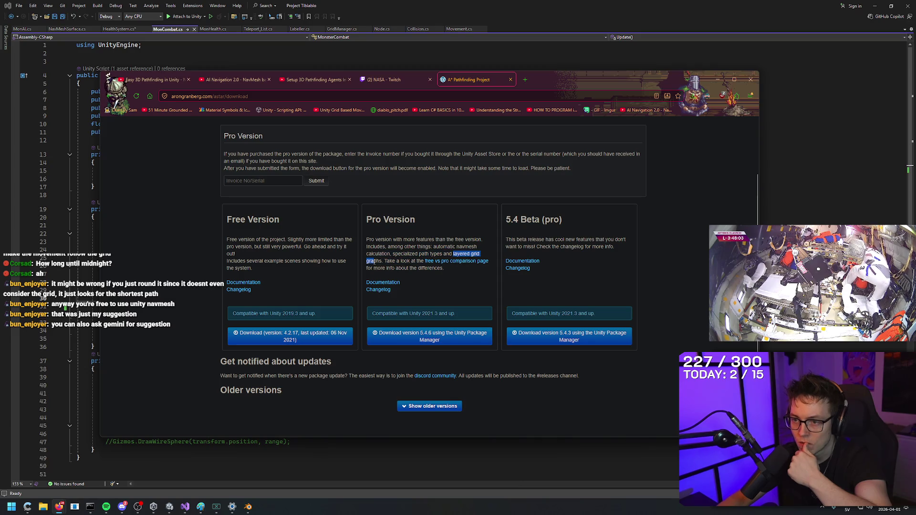
Dismiss stray context menus and briefly switch to Blender before minimizing it.
right_click(449, 213)
key("Escape")
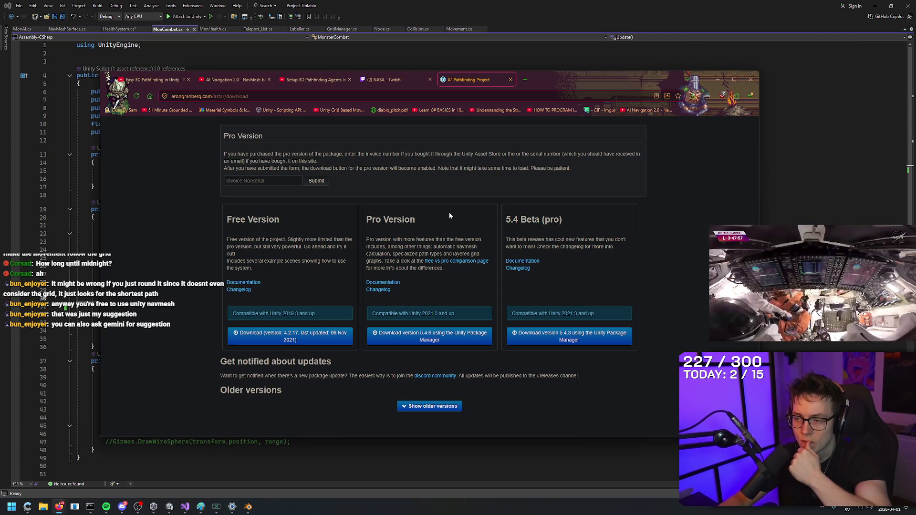
right_click(454, 215)
left_click(455, 215)
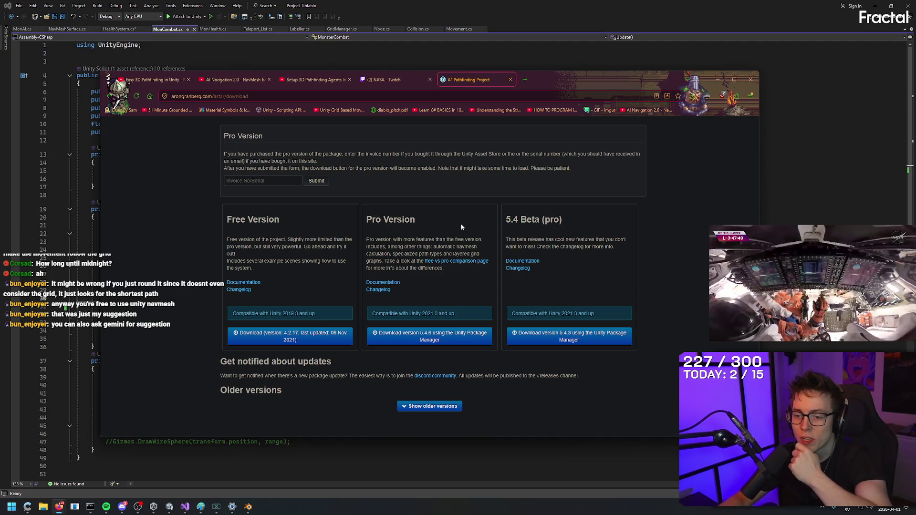
mouse_move(248, 506)
left_click(253, 470)
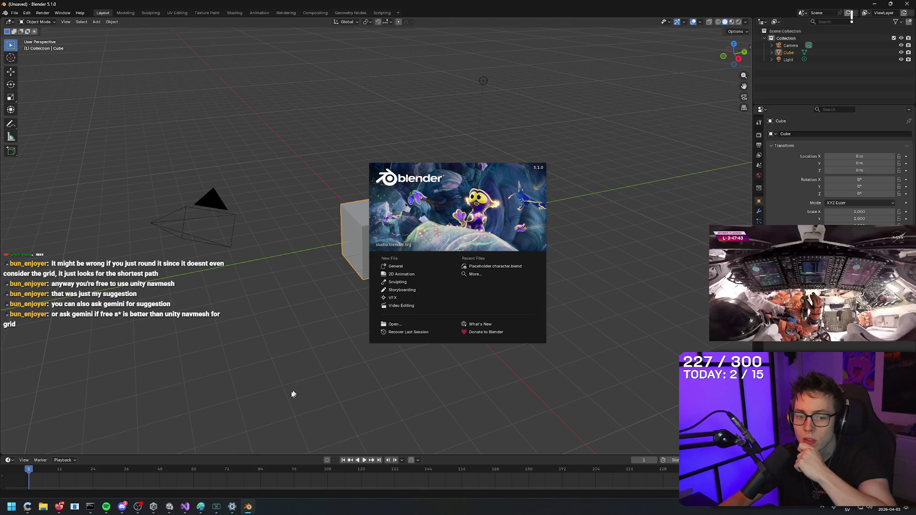
left_click(252, 510)
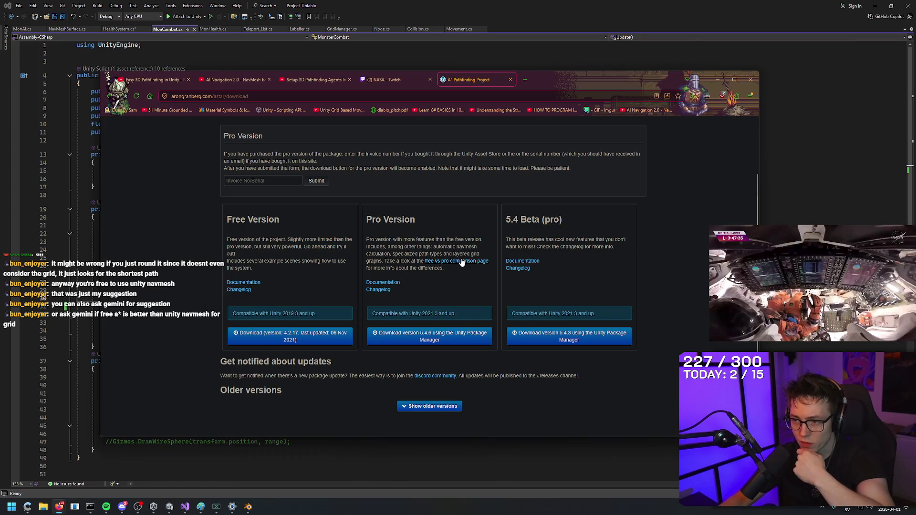
Highlight the layered grid graphs phrase again, then switch back to the Unity editor.
left_click_drag(453, 254, 376, 262)
left_click(261, 239)
right_click(170, 177)
left_click(168, 156)
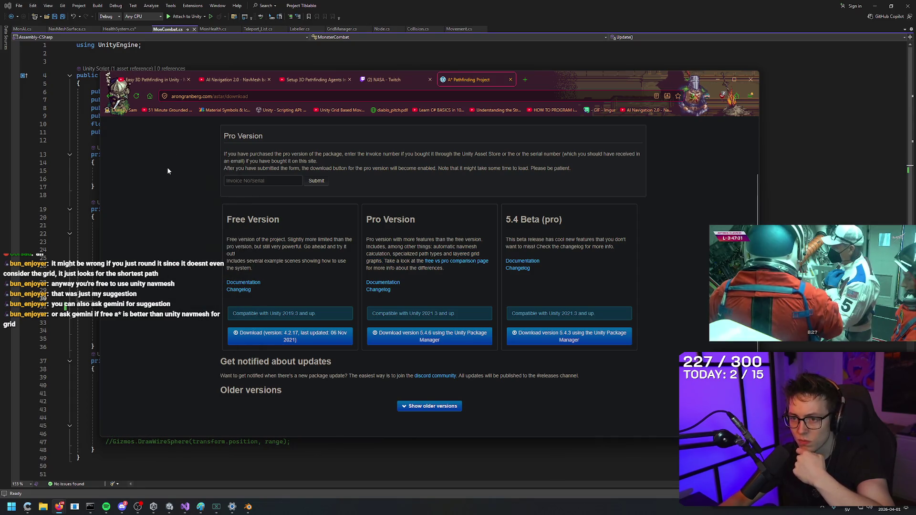
right_click(175, 172)
left_click(173, 171)
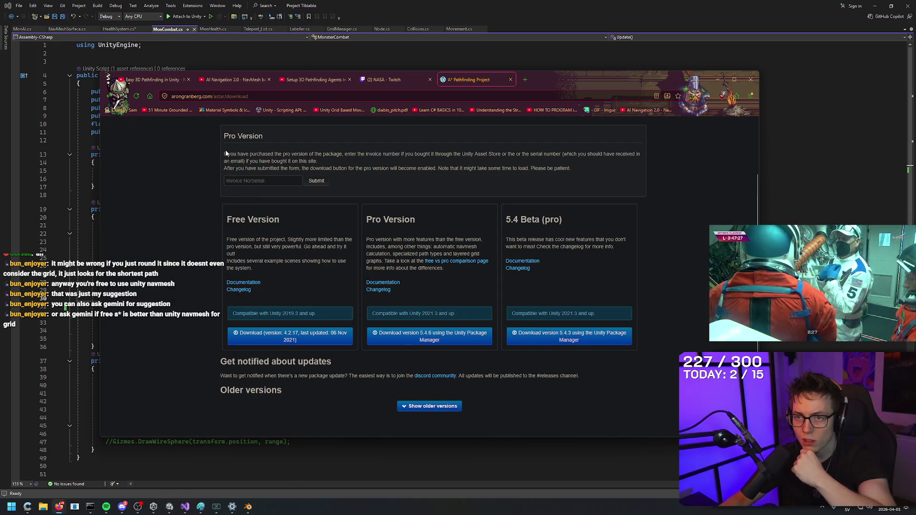
mouse_move(61, 507)
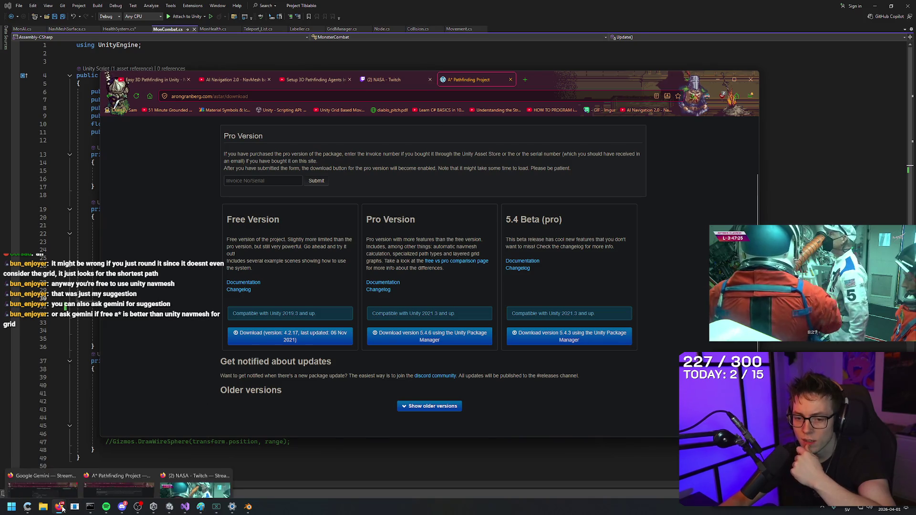
mouse_move(121, 509)
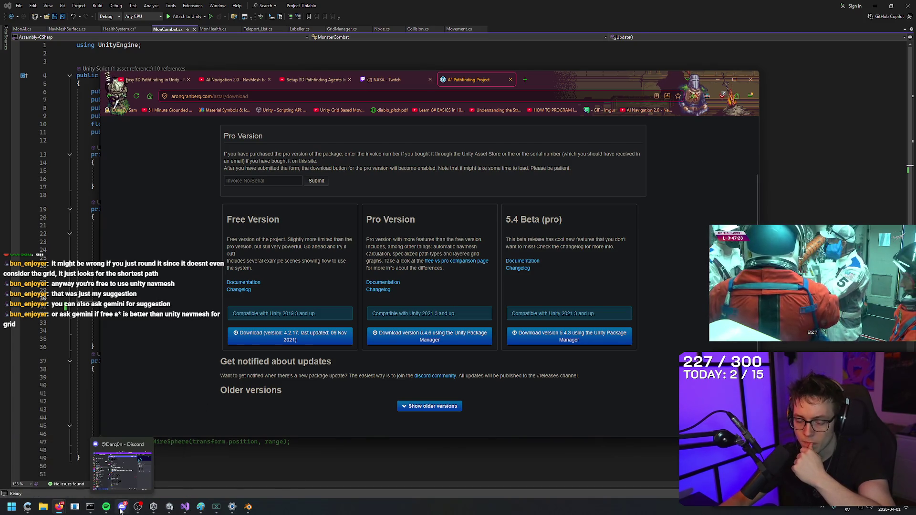
mouse_move(179, 508)
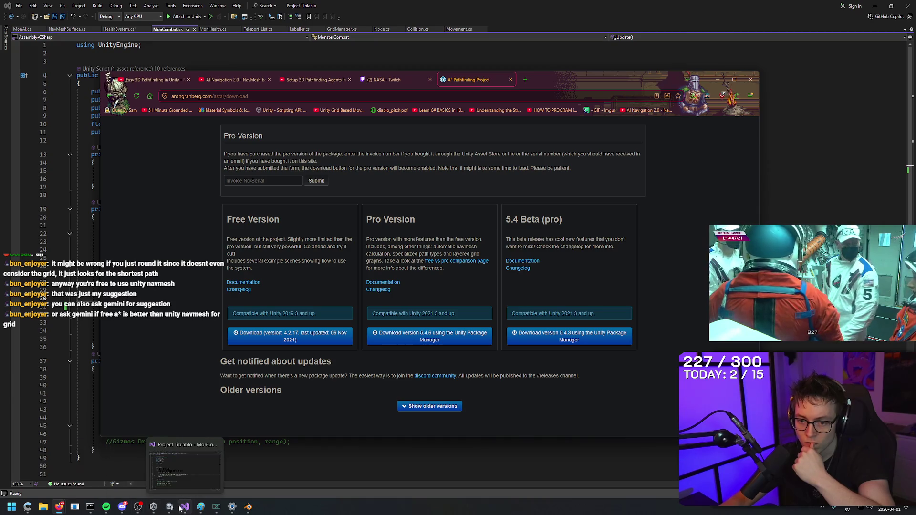
left_click(171, 508)
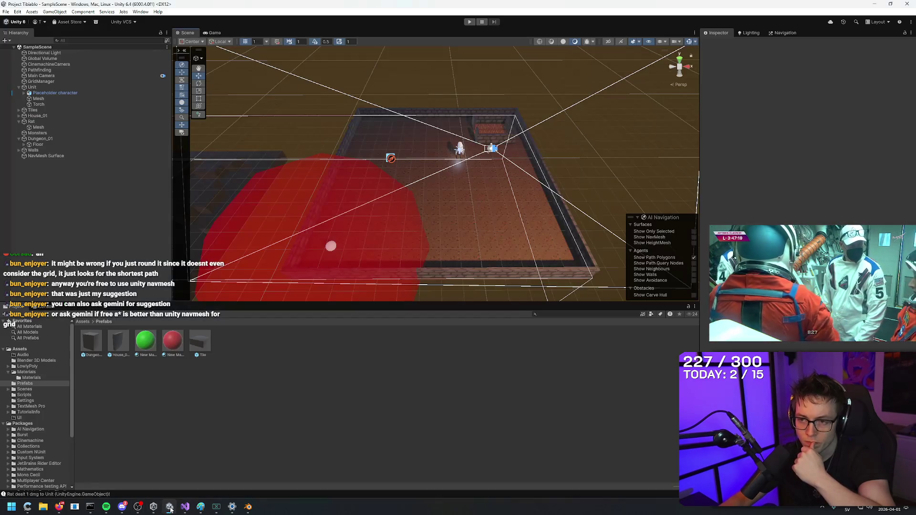
Open the Tile prefab, frame it, and inspect its Mesh child and (0, 0) root.
mouse_move(514, 257)
left_mouse_down()
mouse_move(539, 252)
mouse_move(534, 212)
mouse_move(404, 202)
left_mouse_up()
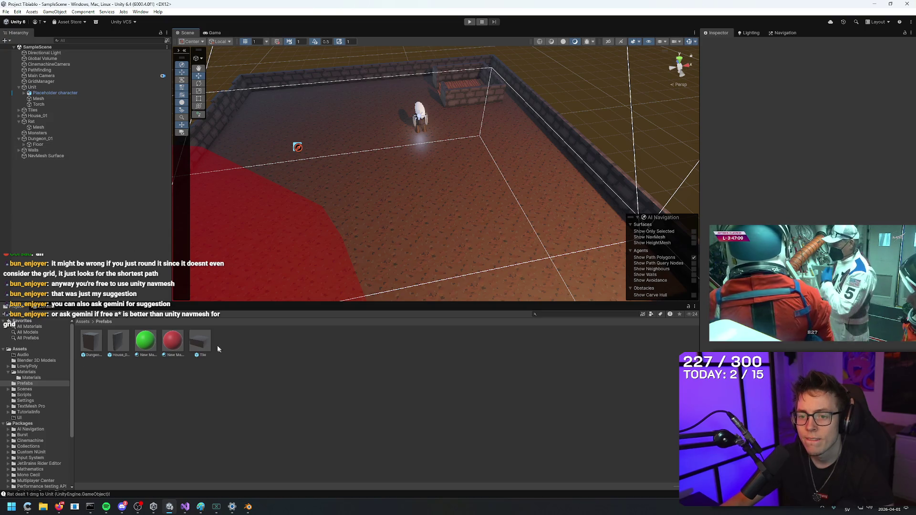
double_click(200, 341)
mouse_move(515, 224)
left_mouse_down()
mouse_move(584, 201)
mouse_move(579, 236)
left_mouse_up()
key("f")
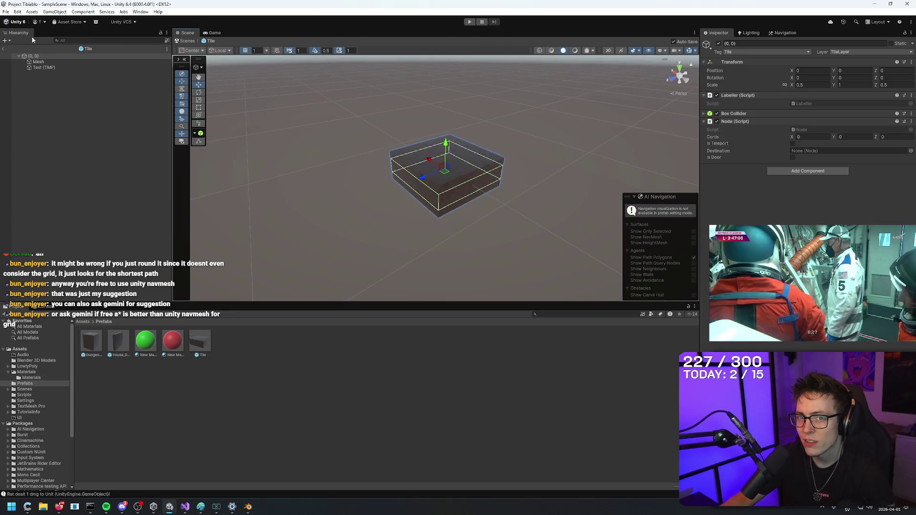
left_click(38, 62)
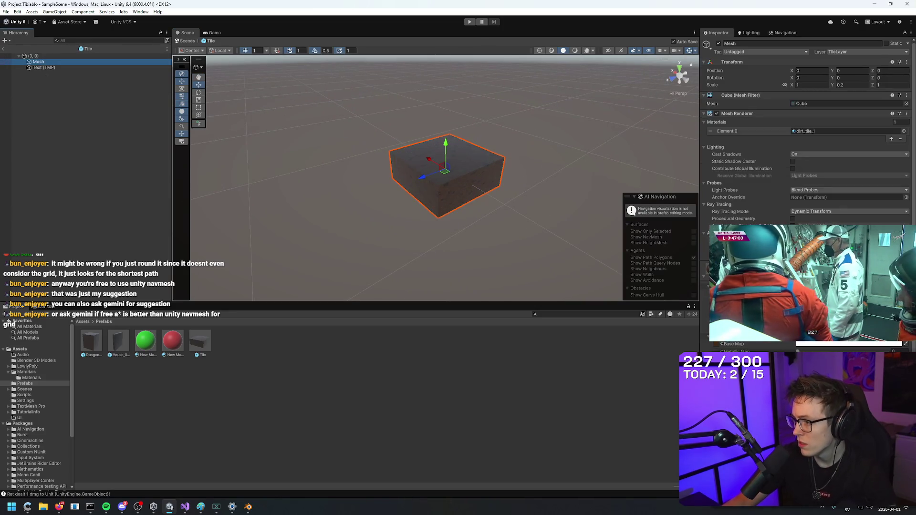
left_click(91, 57)
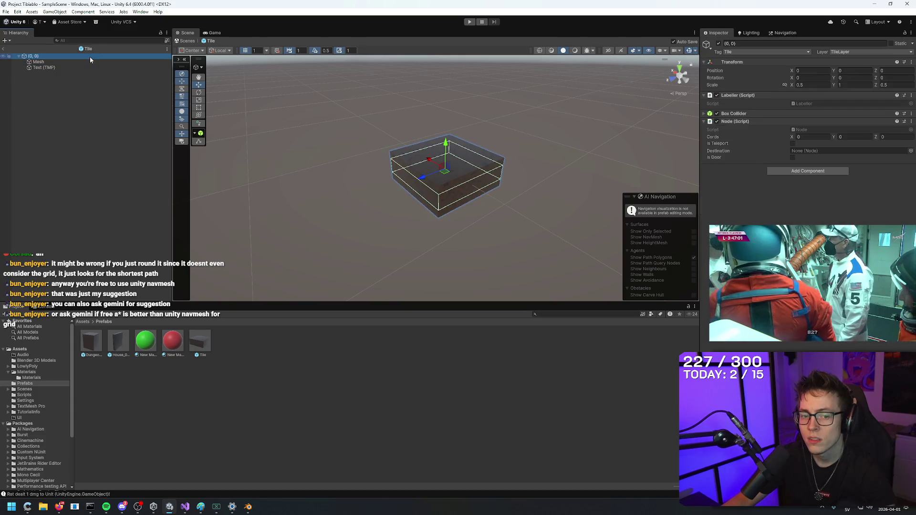
Expand the Box Collider settings and orbit to a face-on view of the tile.
left_click(703, 116)
scroll(529, 208, "up", 5)
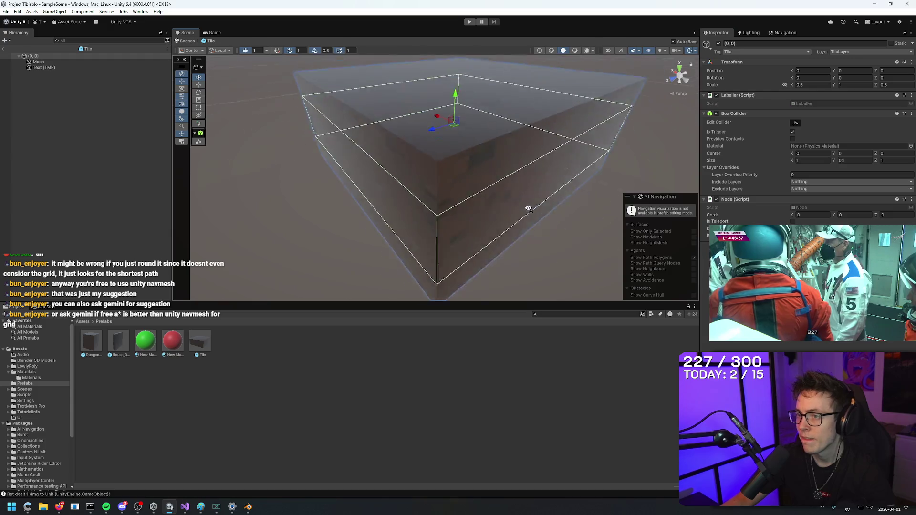
scroll(529, 208, "down", 5)
left_click_drag(603, 210, 605, 210)
scroll(417, 200, "up", 5)
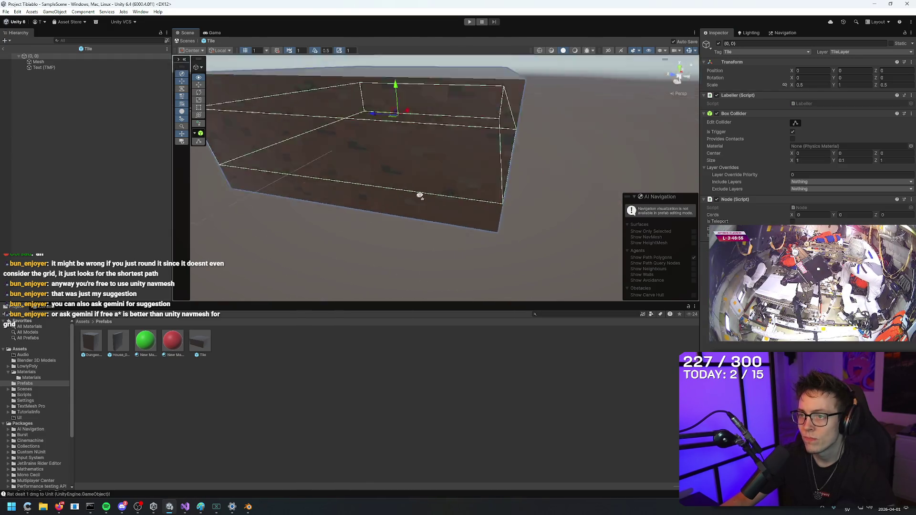
scroll(417, 199, "down", 5)
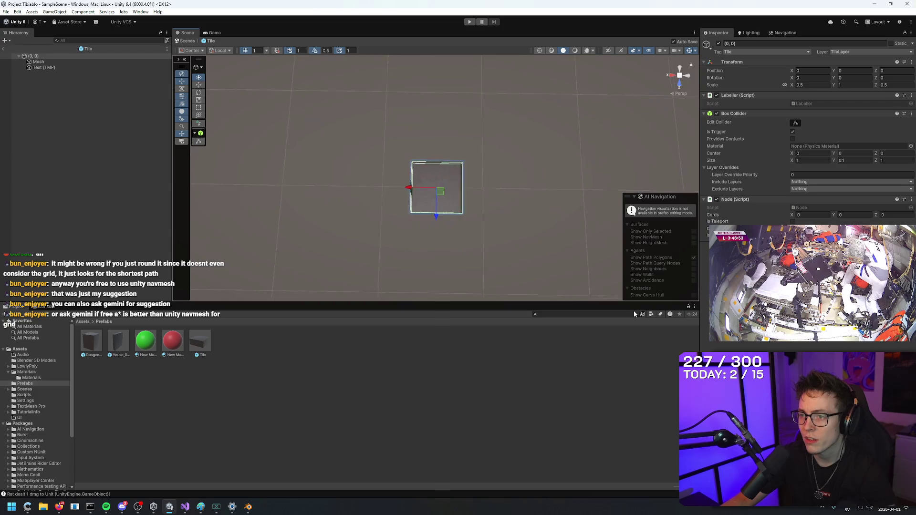
scroll(548, 186, "up", 5)
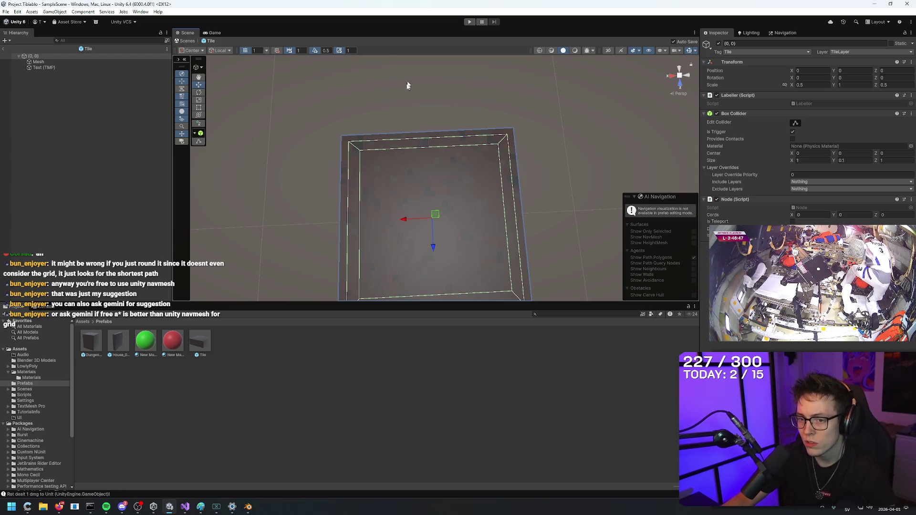
mouse_move(443, 88)
left_mouse_down()
mouse_move(456, 245)
mouse_move(359, 197)
mouse_move(377, 181)
left_mouse_up()
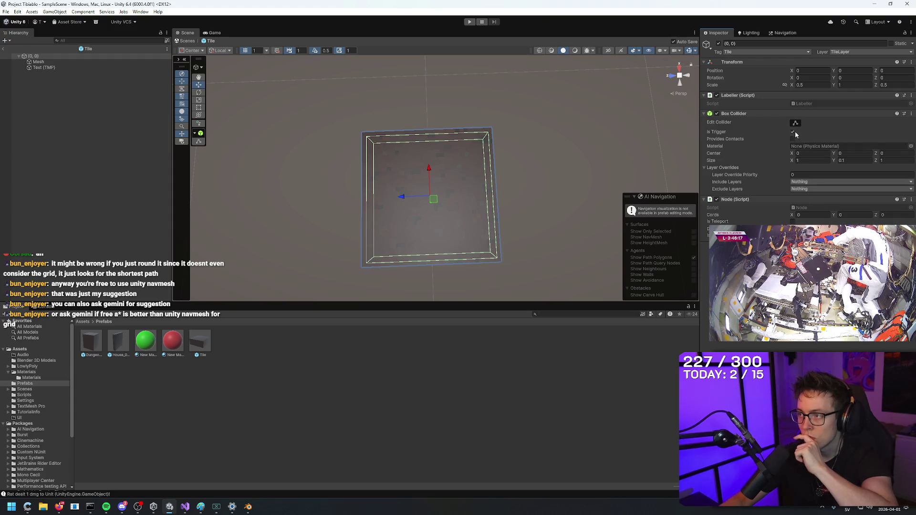
Search Add Component for 'collider' and scroll the matching collider types.
type("collider")
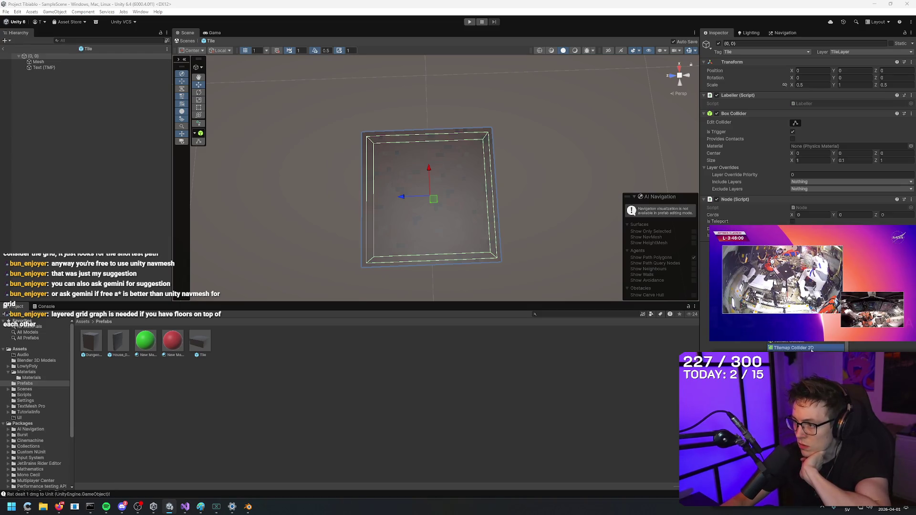
scroll(812, 349, "up", 1)
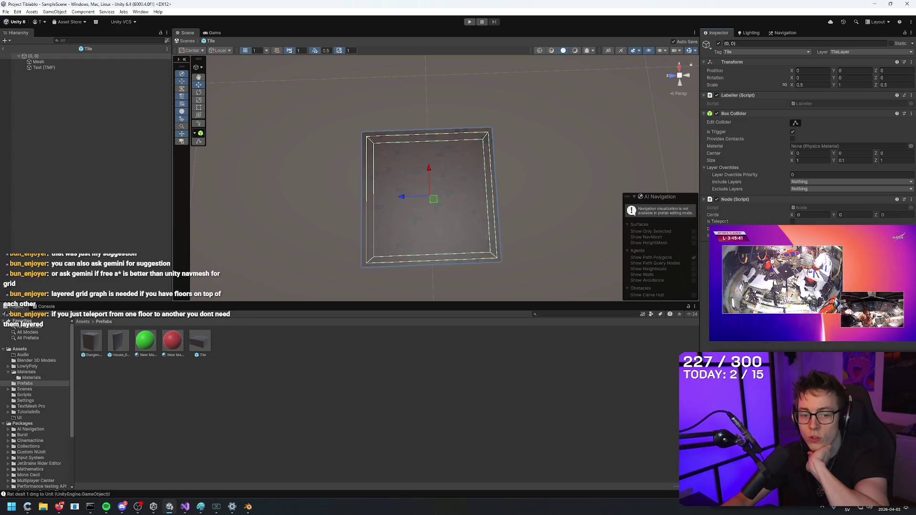
Open the free version's documentation from the A* Pathfinding download page and search it for 'grid'.
mouse_move(61, 505)
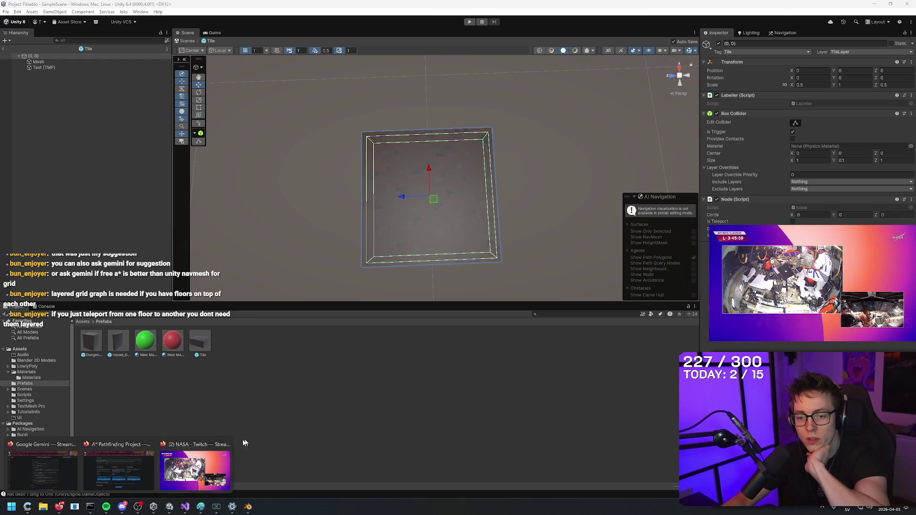
left_click(264, 436)
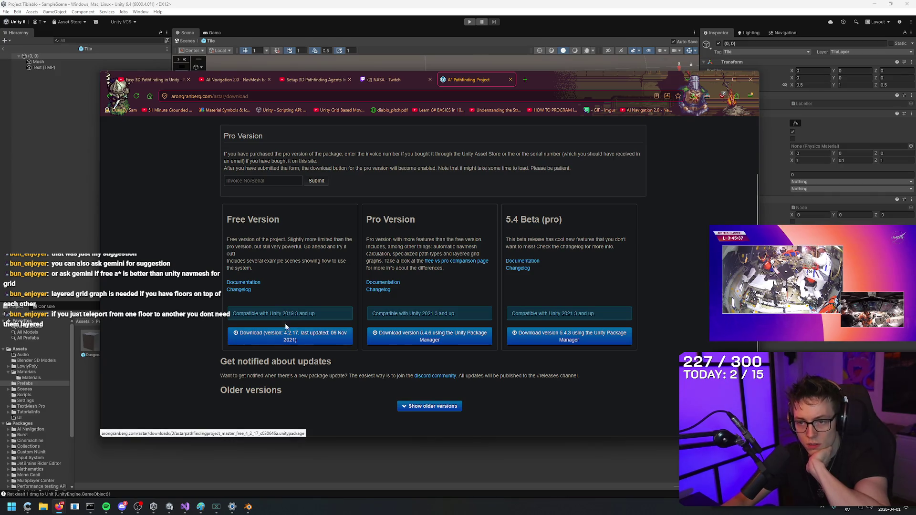
left_click(245, 283)
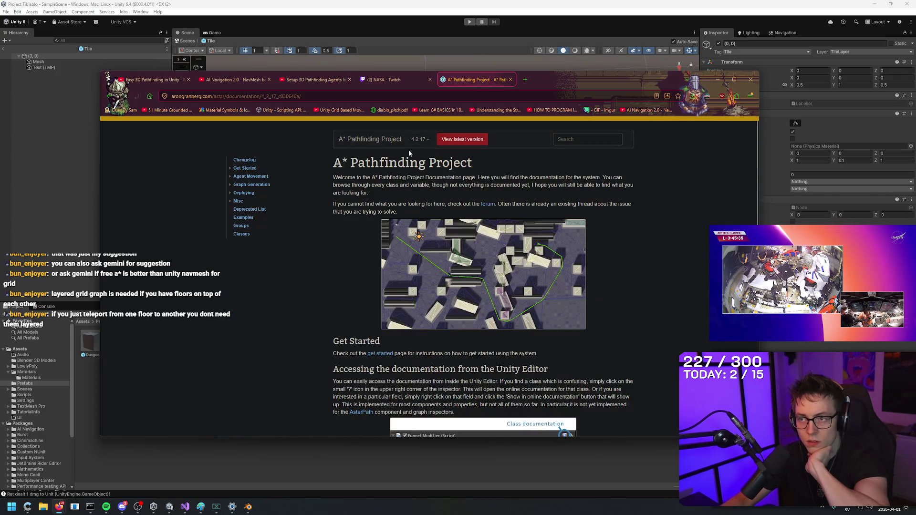
scroll(664, 253, "down", 2)
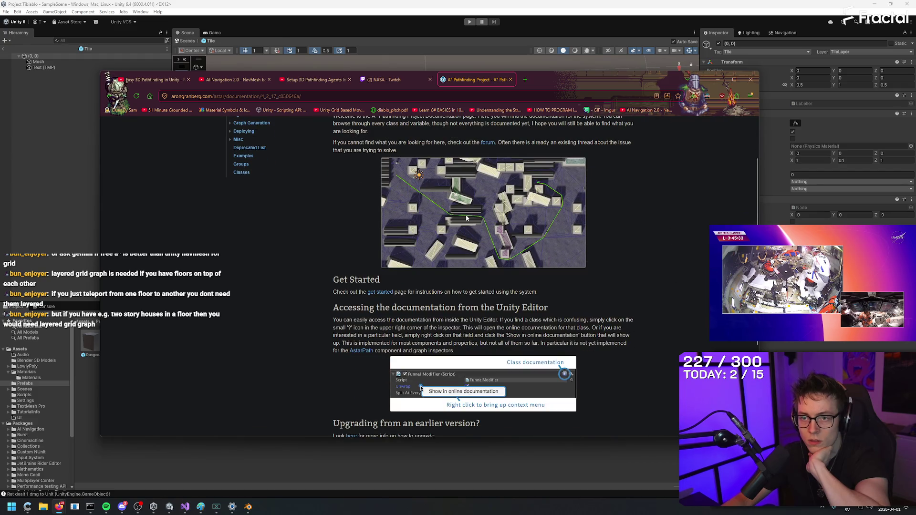
scroll(673, 215, "up", 2)
key("ctrl+f")
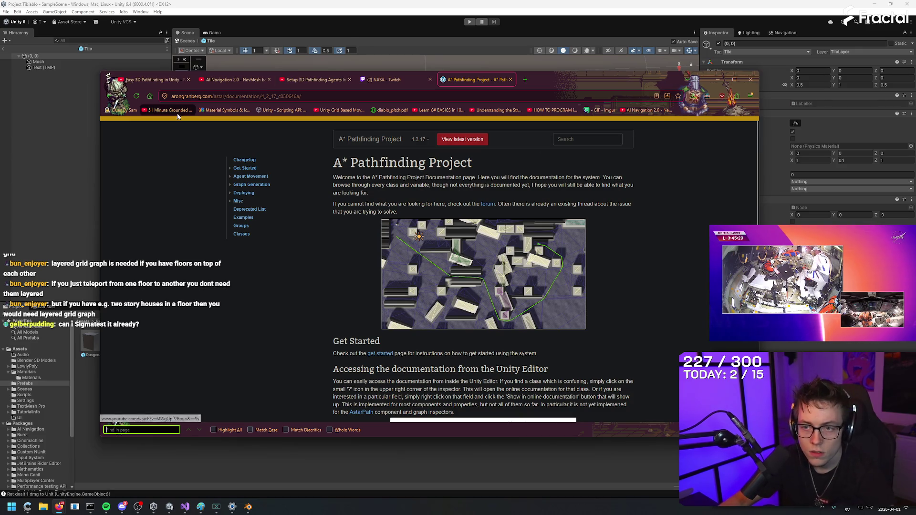
left_click(233, 204)
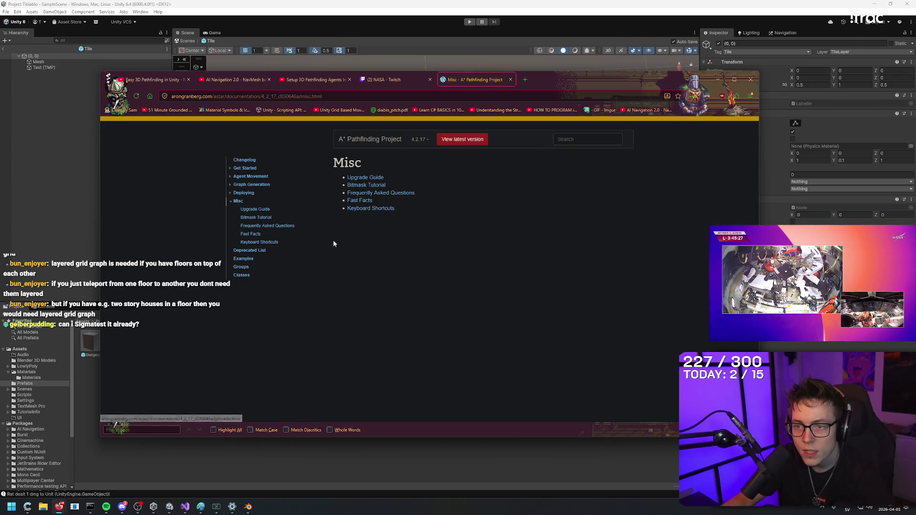
left_click(250, 185)
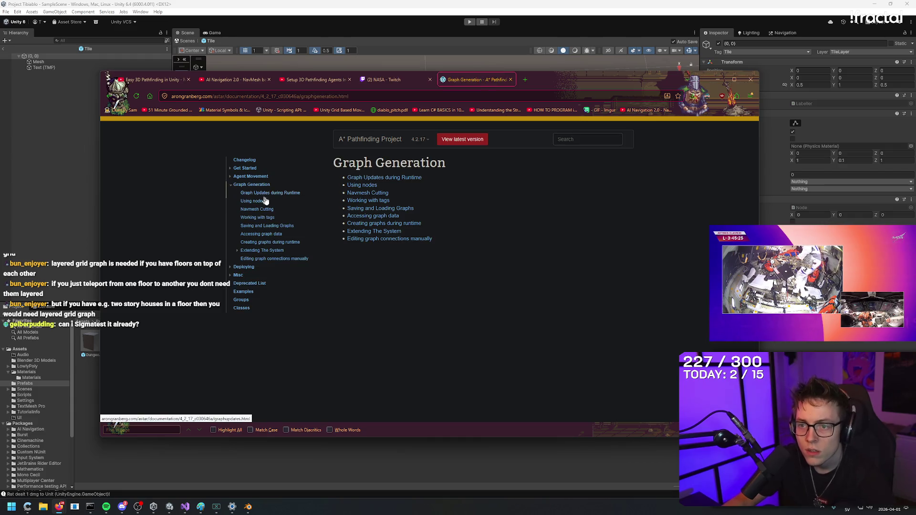
key("ctrl+f")
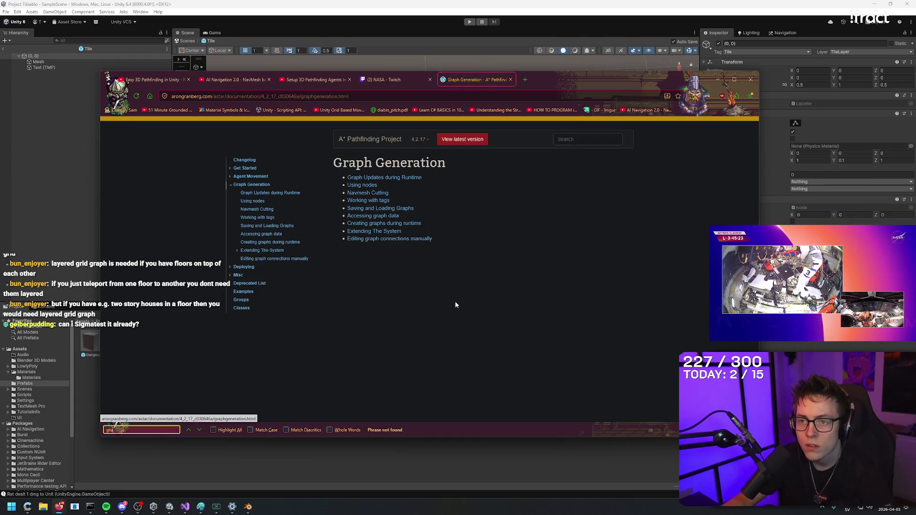
type("grid")
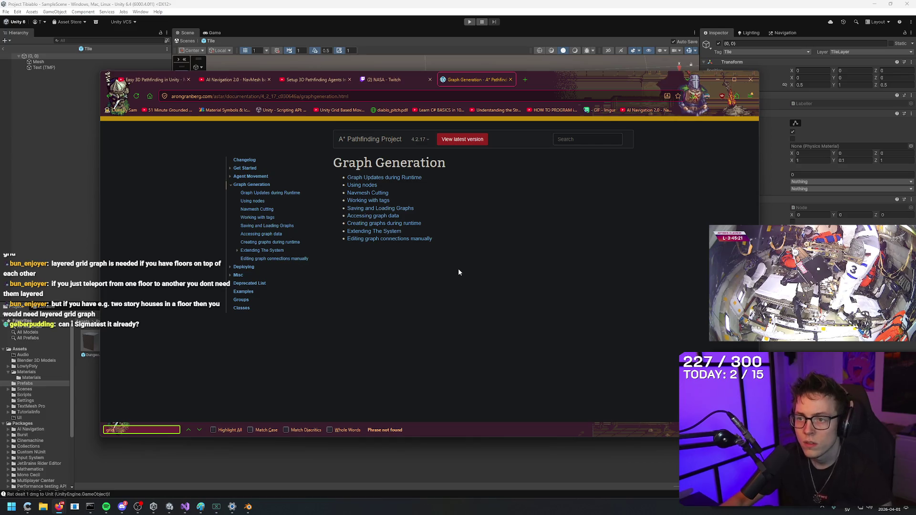
type("grid")
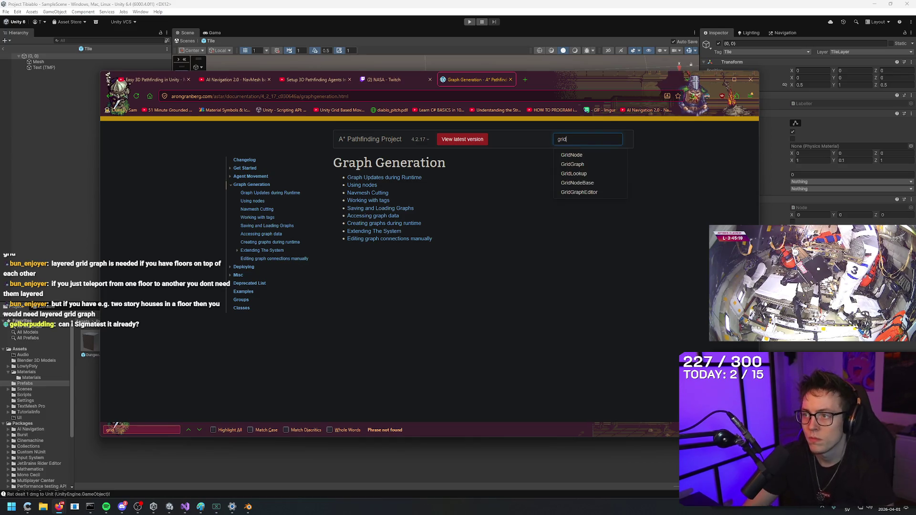
Open the GridNode class reference and scroll through its public methods and members.
left_click(571, 156)
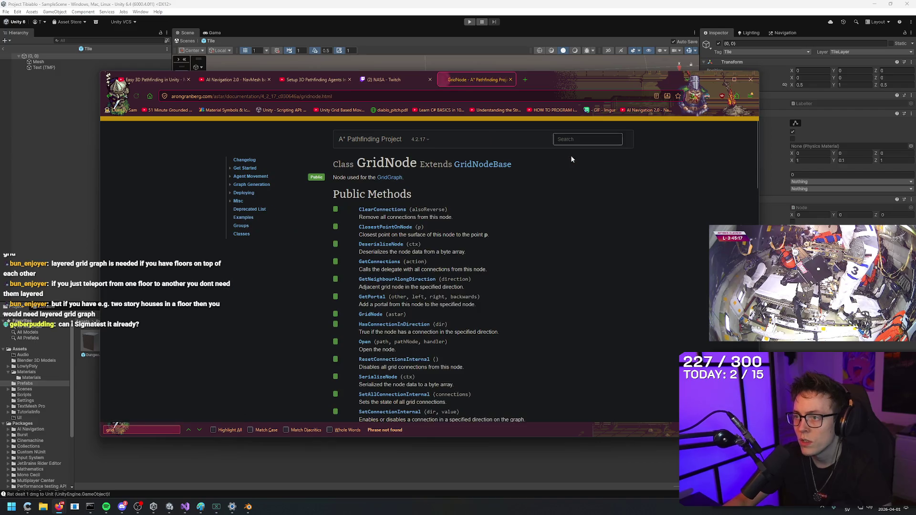
triple_click(527, 199)
left_click(571, 184)
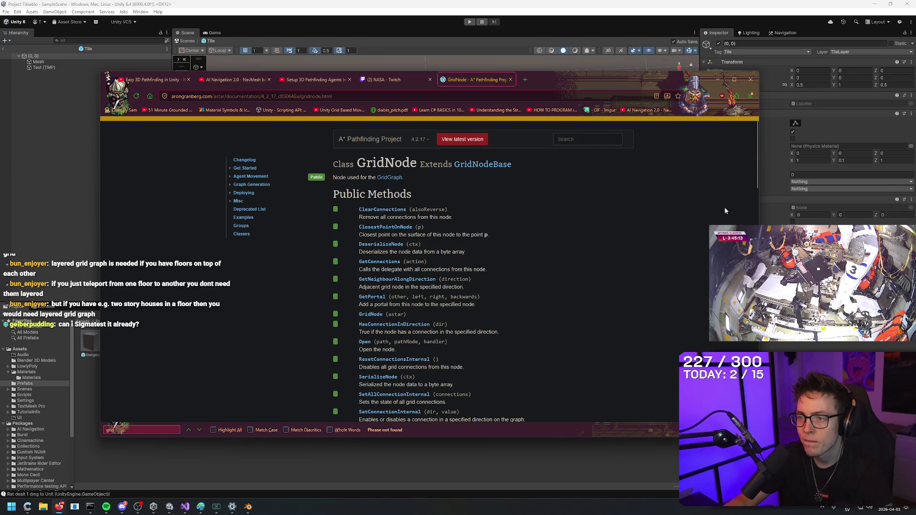
scroll(674, 207, "down", 5)
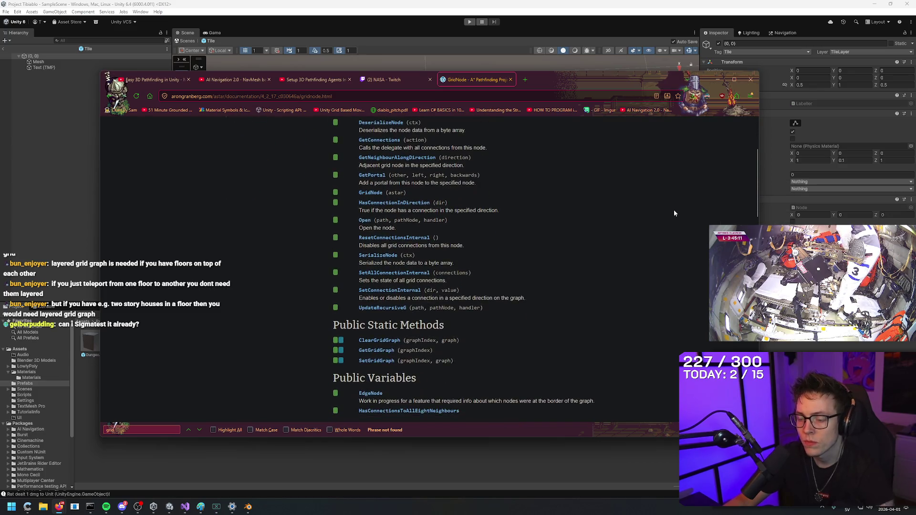
scroll(691, 278, "down", 2)
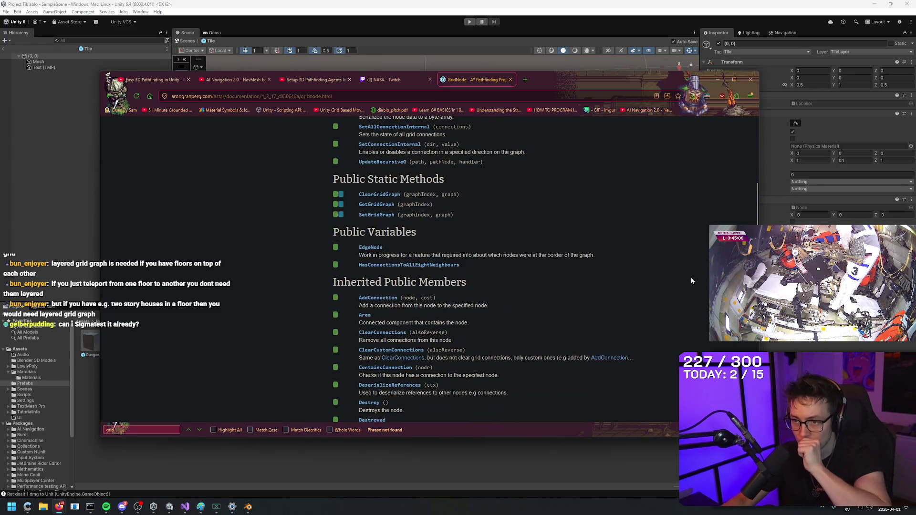
scroll(690, 276, "down", 2)
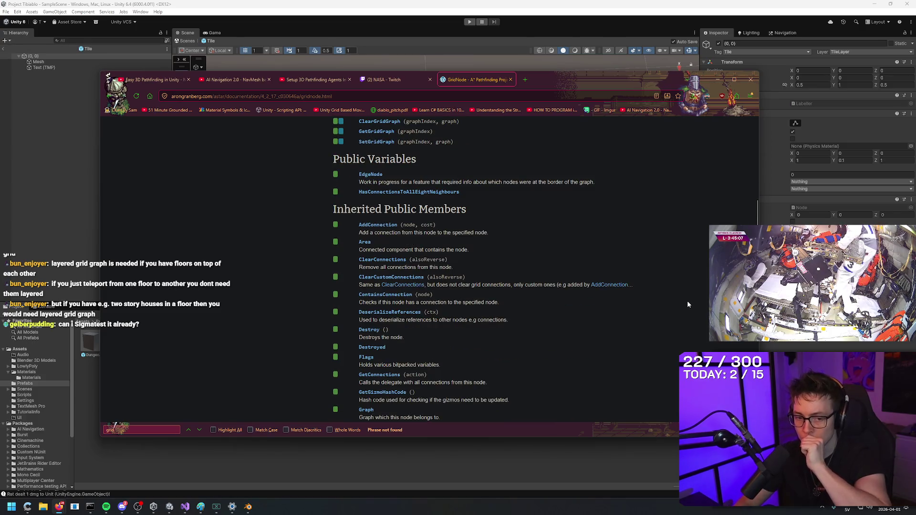
scroll(687, 300, "down", 3)
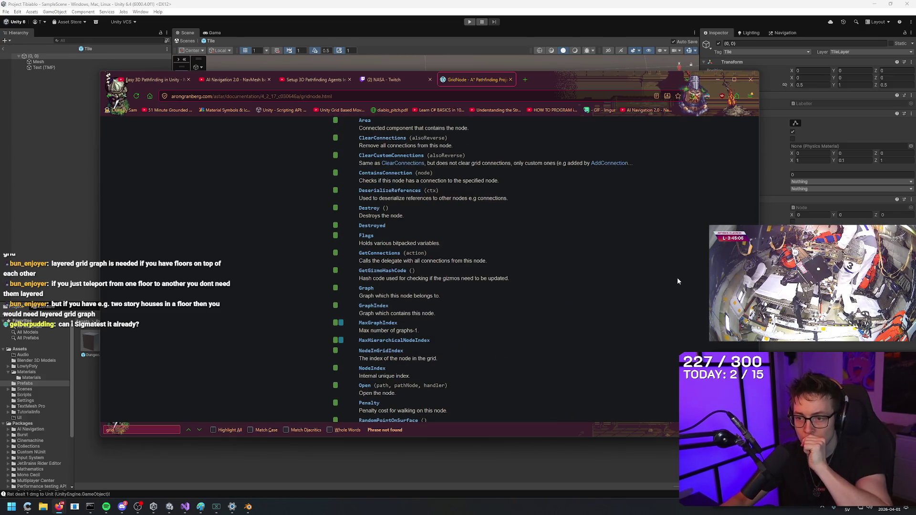
scroll(677, 278, "down", 3)
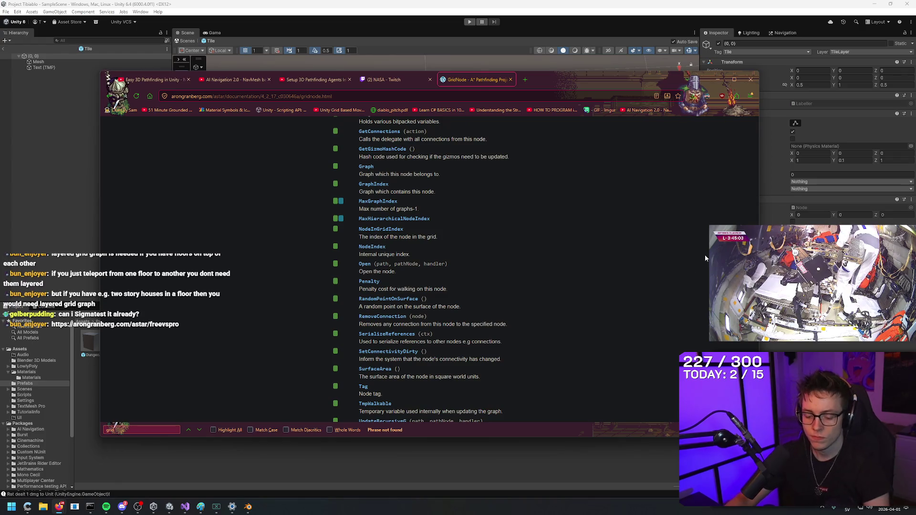
key("ctrl+t")
Reach YouTube through a Google search for 'youtubew' and search 'a* pathfinding unity grid'.
type("youtubew")
key("Return")
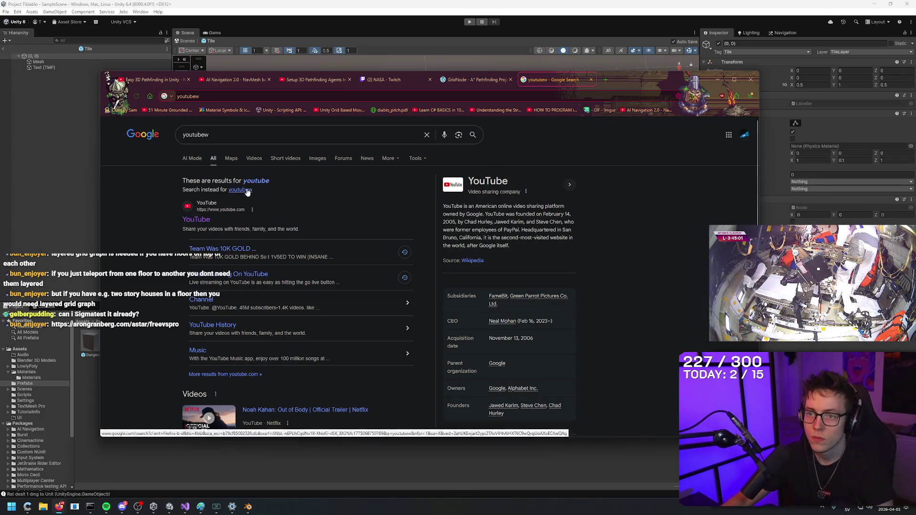
left_click(256, 152)
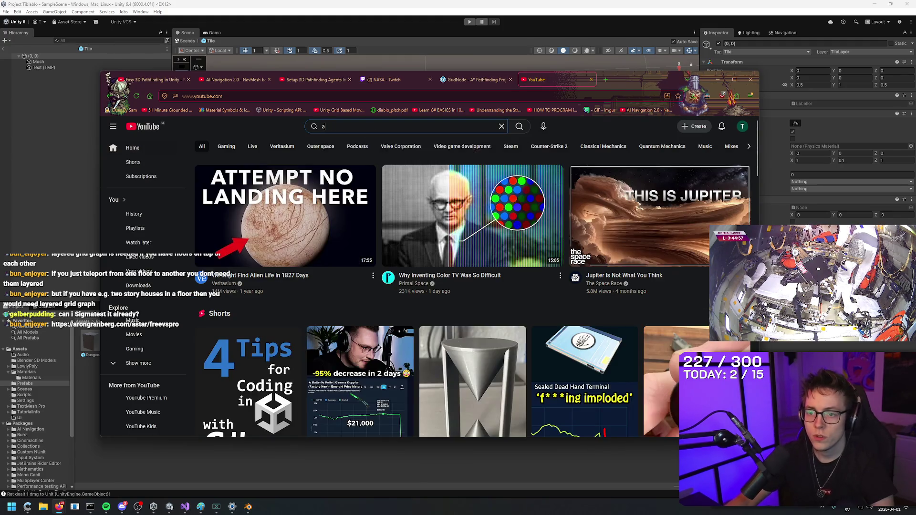
type("a* pathfinding unity gr")
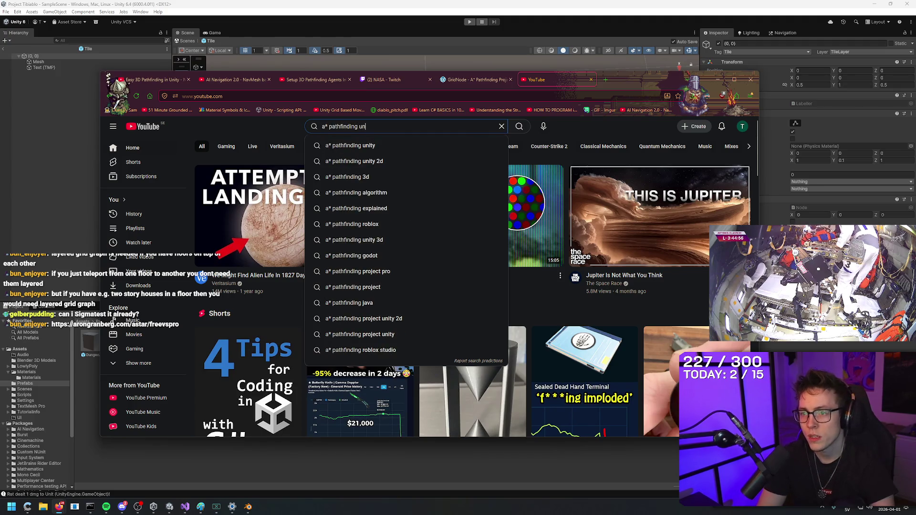
type("id")
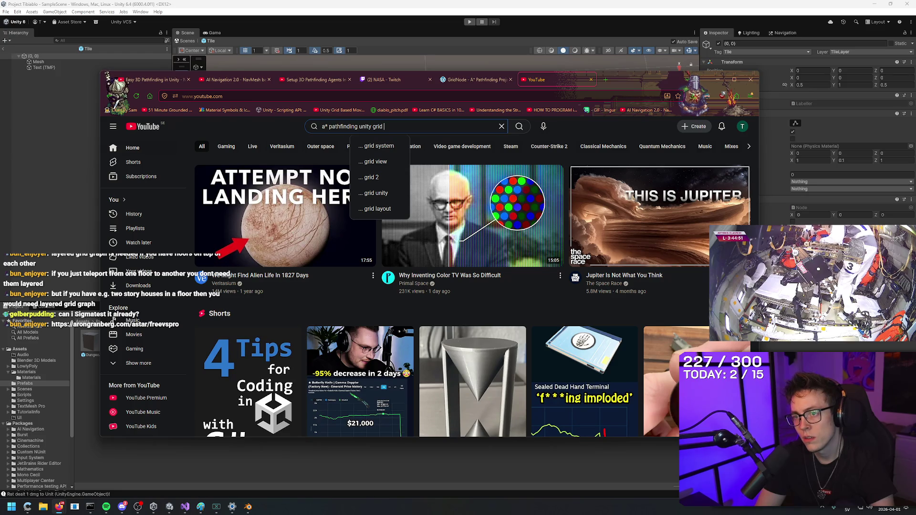
key("Return")
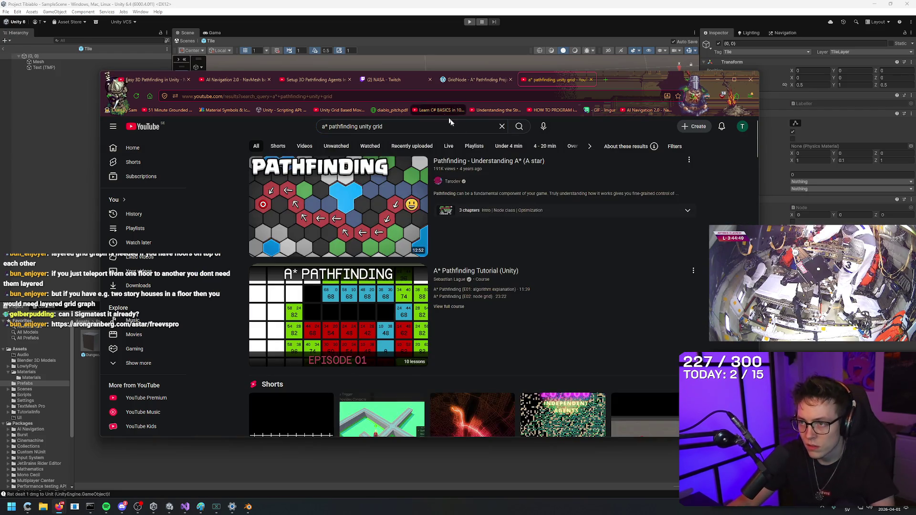
right_click(596, 127)
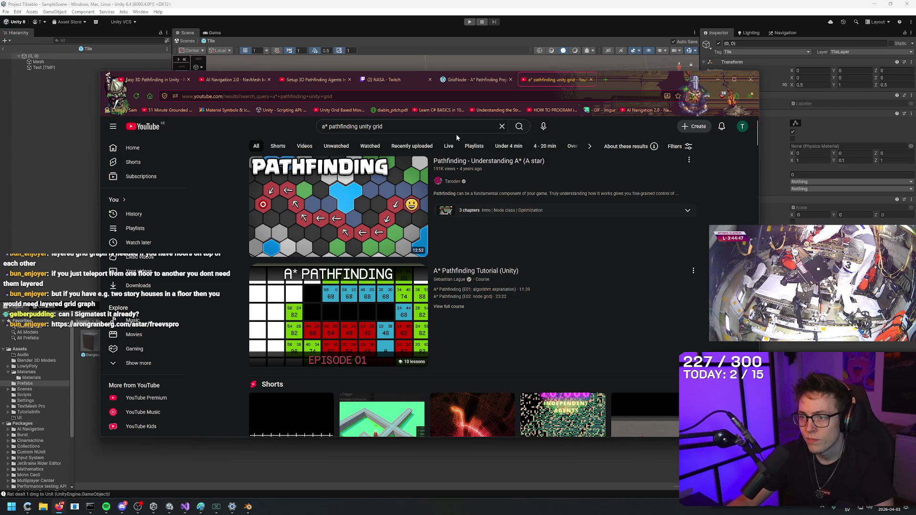
scroll(456, 133, "down", 4)
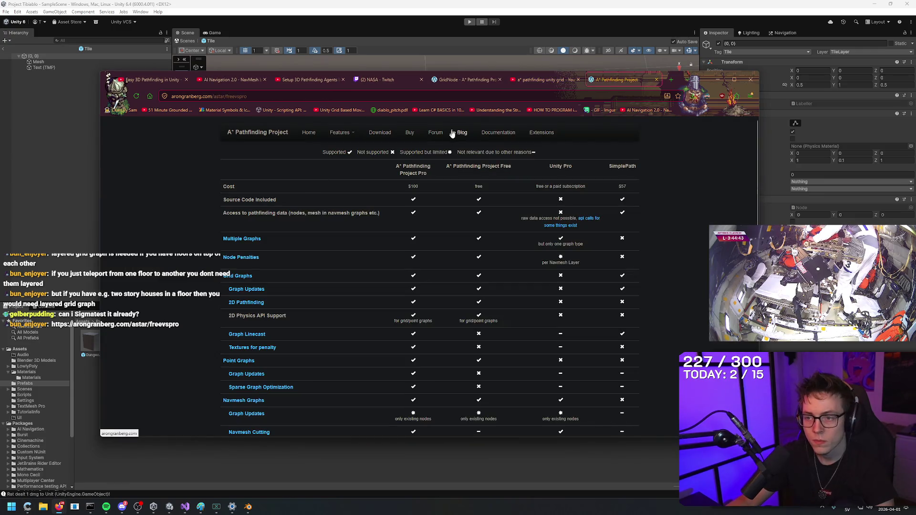
Find 'grid' on the Pro-versus-Free comparison page and open the Grid Graphs docs in a new tab.
key("ctrl+f")
type("grid")
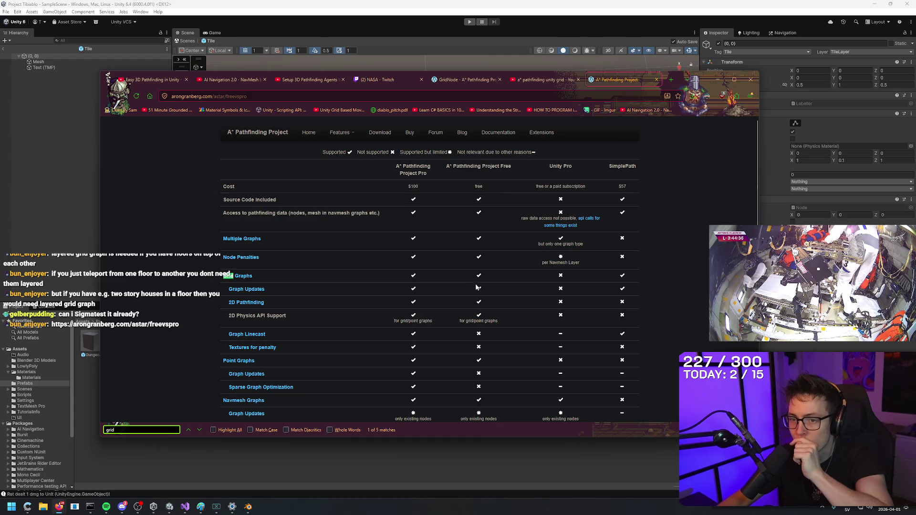
left_click(490, 281)
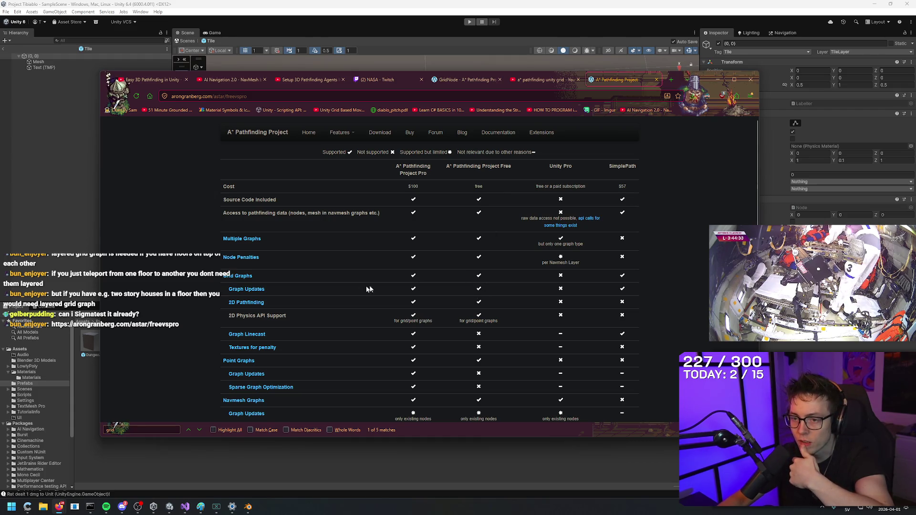
middle_click(233, 277)
left_click(616, 79)
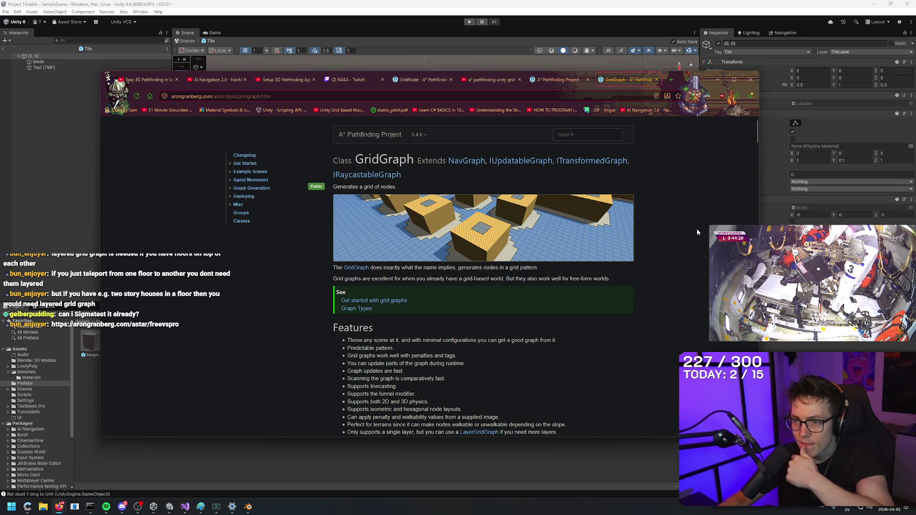
Read down the GridGraph reference, starting from its sentence about generating a grid of nodes.
left_click_drag(458, 269, 527, 269)
left_click(548, 269)
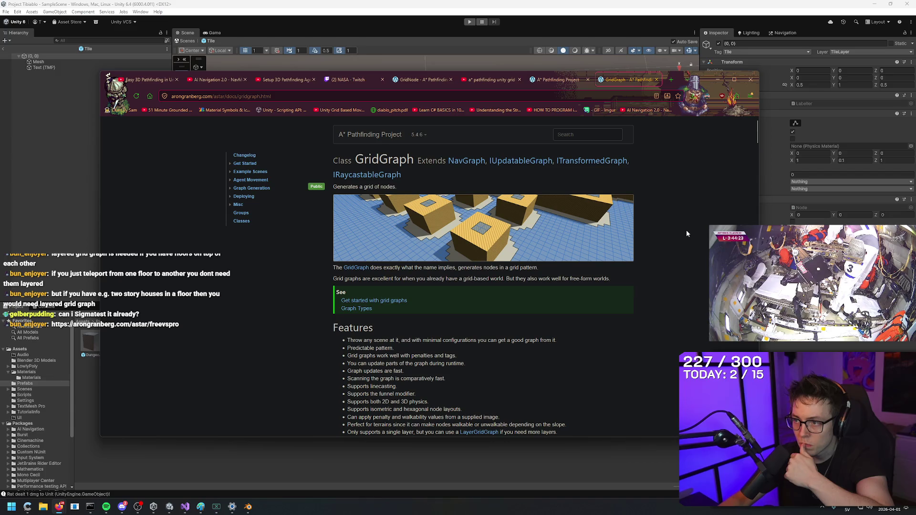
scroll(681, 216, "down", 4)
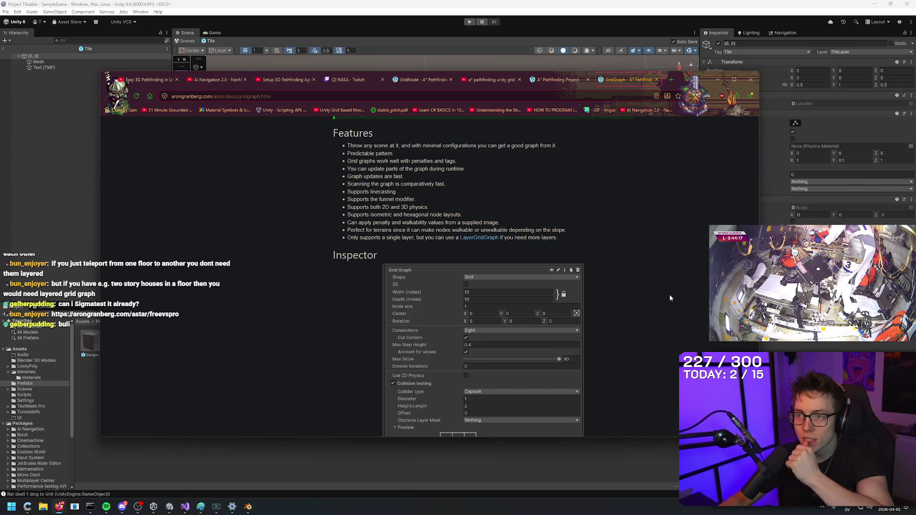
scroll(669, 293, "down", 7)
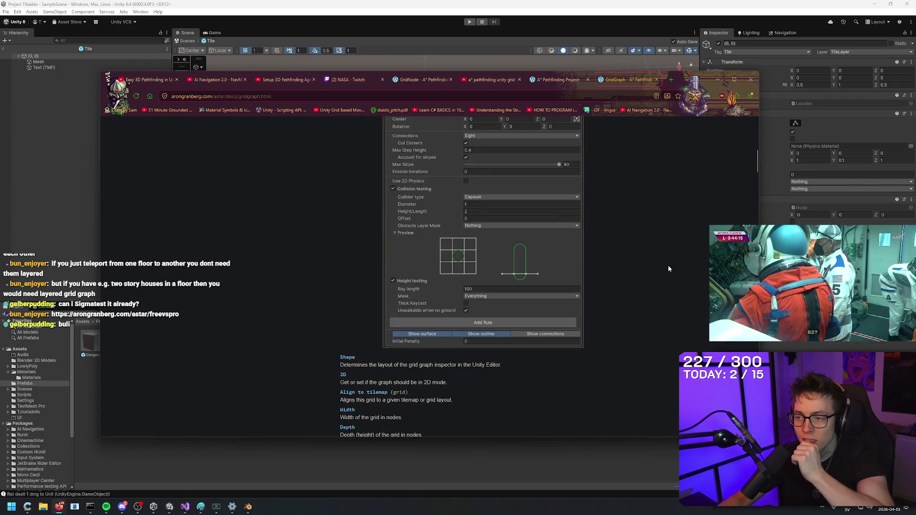
scroll(667, 276, "down", 2)
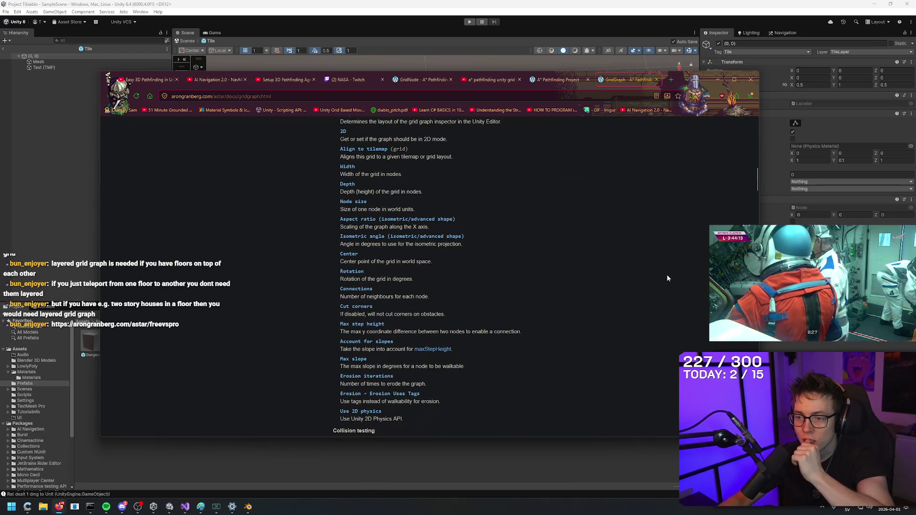
scroll(668, 282, "down", 7)
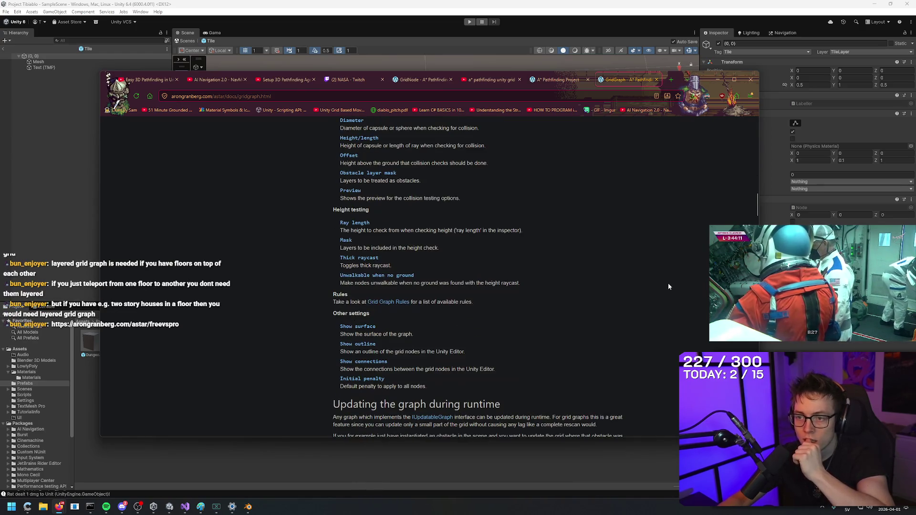
scroll(681, 225, "down", 2)
scroll(674, 258, "down", 2)
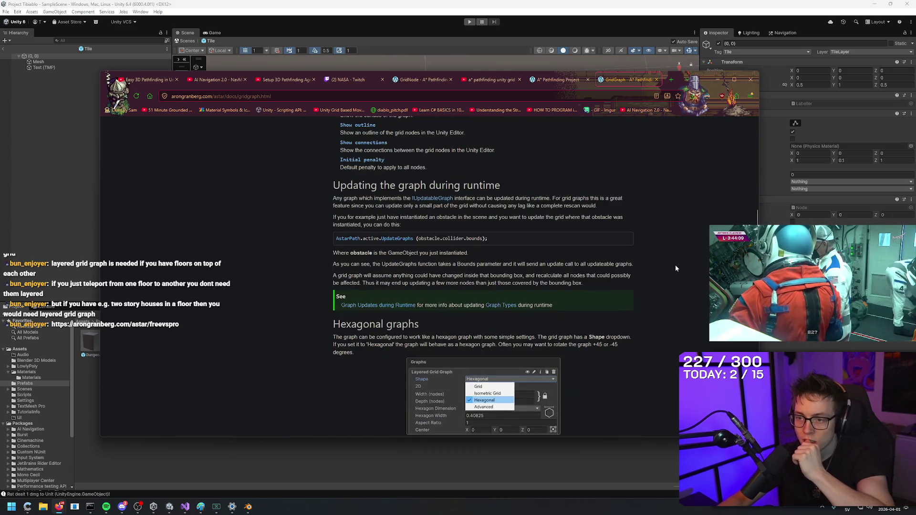
scroll(675, 265, "down", 3)
scroll(678, 275, "down", 2)
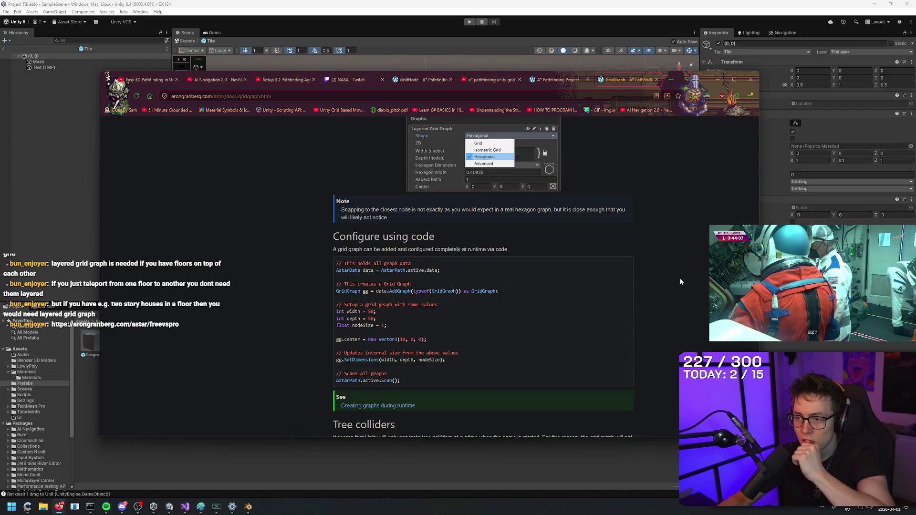
scroll(678, 274, "down", 6)
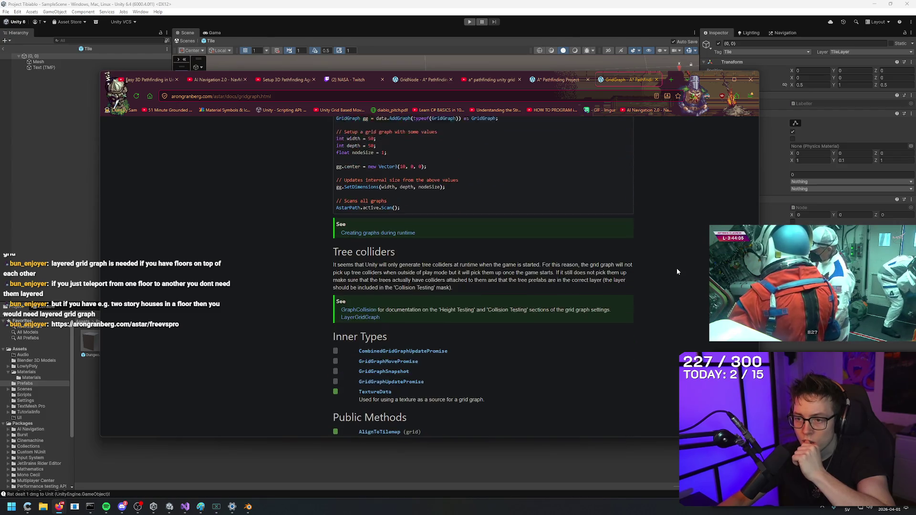
scroll(677, 234, "down", 2)
scroll(677, 239, "up", 2)
scroll(678, 219, "down", 6)
scroll(679, 231, "down", 5)
Scroll back to the top and return to the Pro-versus-Free comparison tab.
middle_click(700, 264)
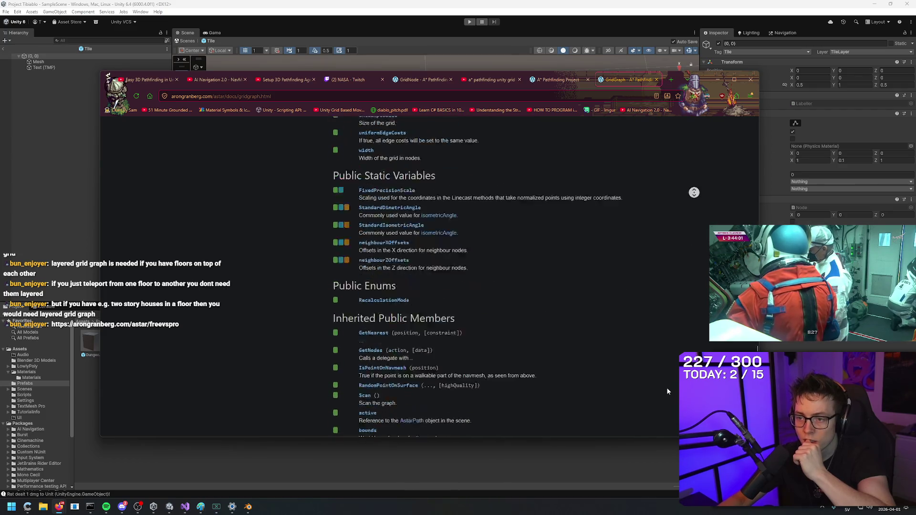
middle_click(695, 240)
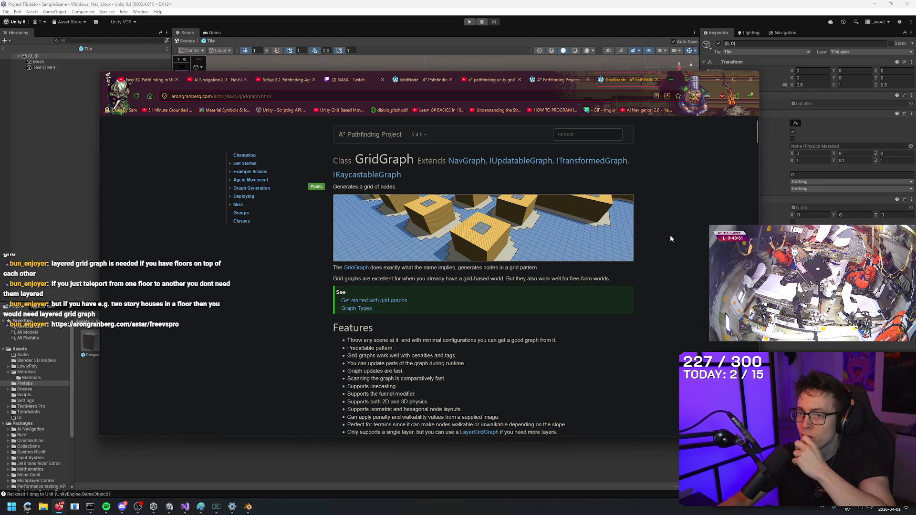
left_click(556, 80)
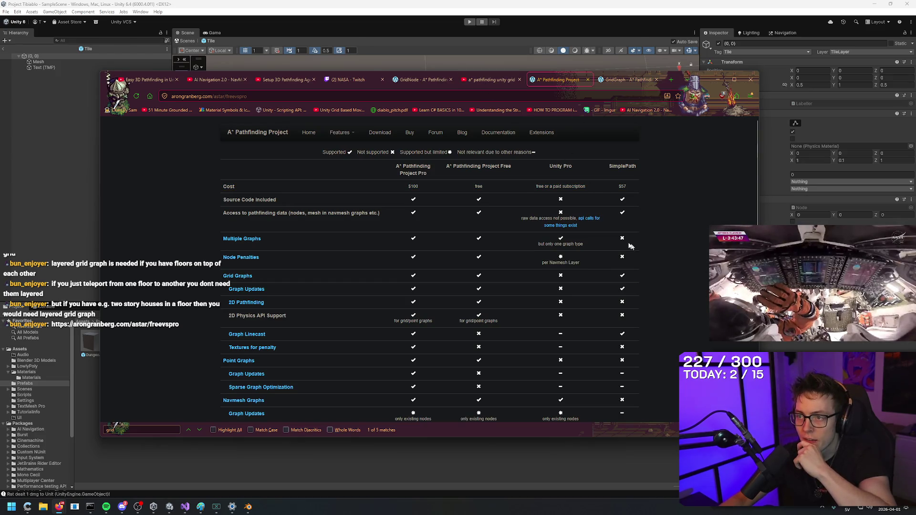
Go to Features > Demos and Videos and open the Code Monkey review video.
left_click(350, 133)
left_click(356, 158)
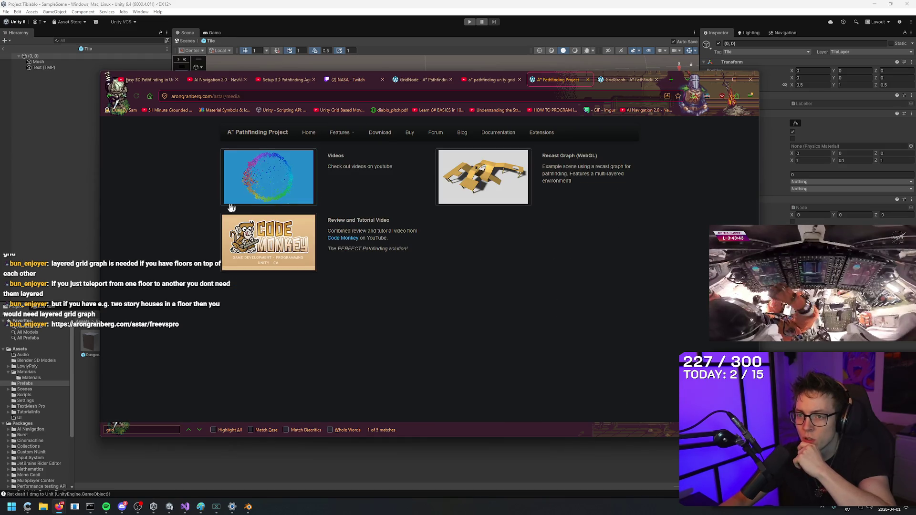
right_click(187, 170)
left_click(186, 162)
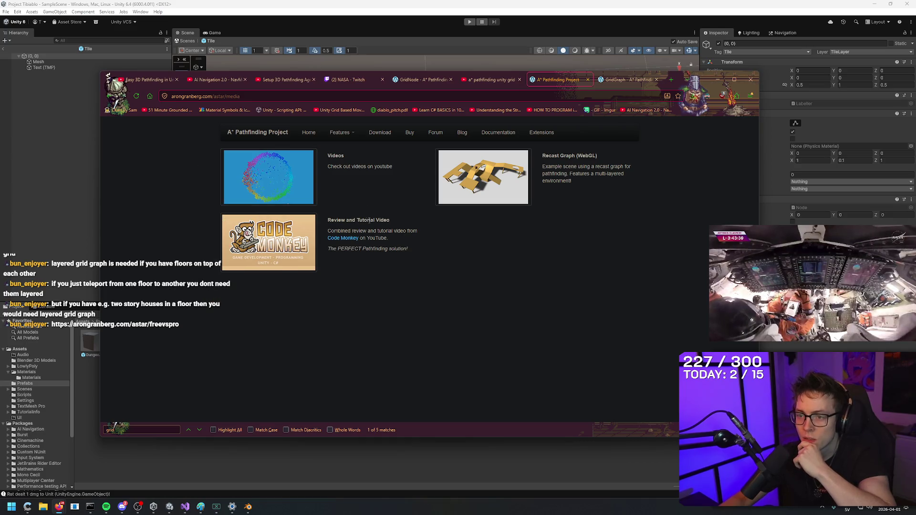
left_click(278, 236)
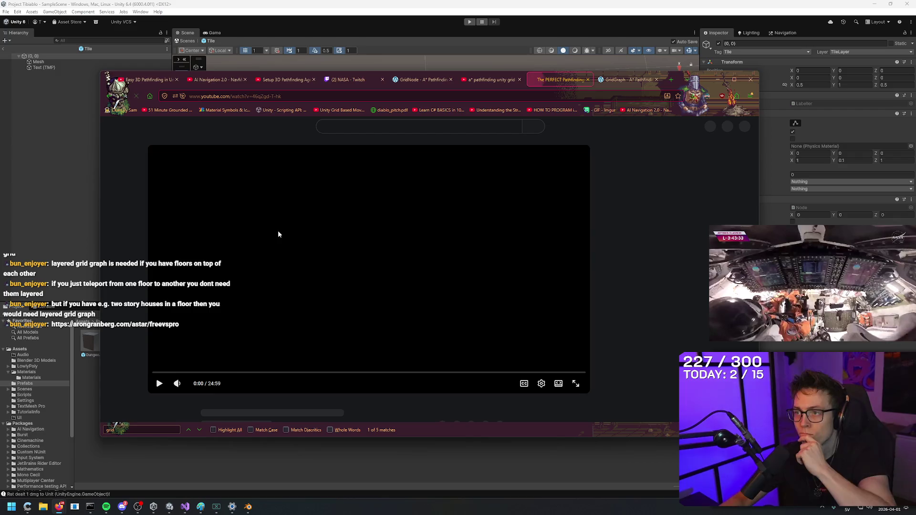
Play the Code Monkey review, jump to its Getting Started Guide chapter, and go full screen.
scroll(289, 258, "down", 3)
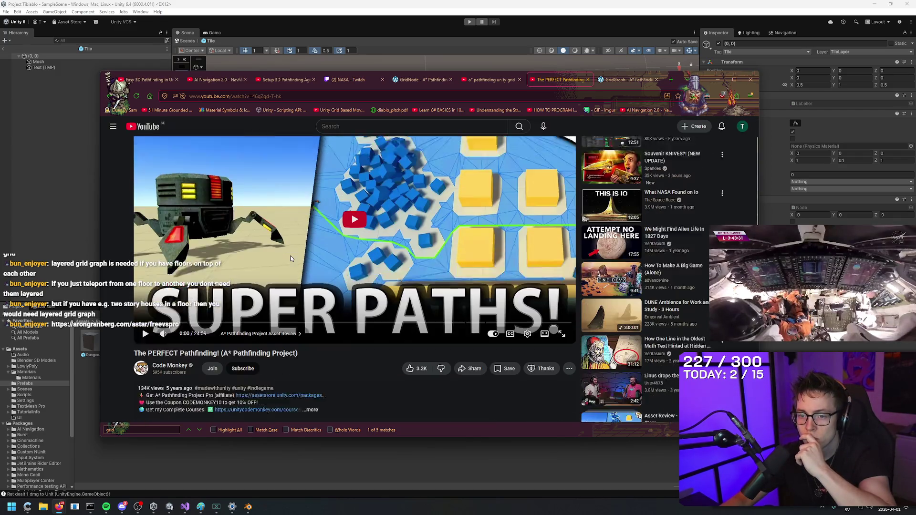
left_click(145, 306)
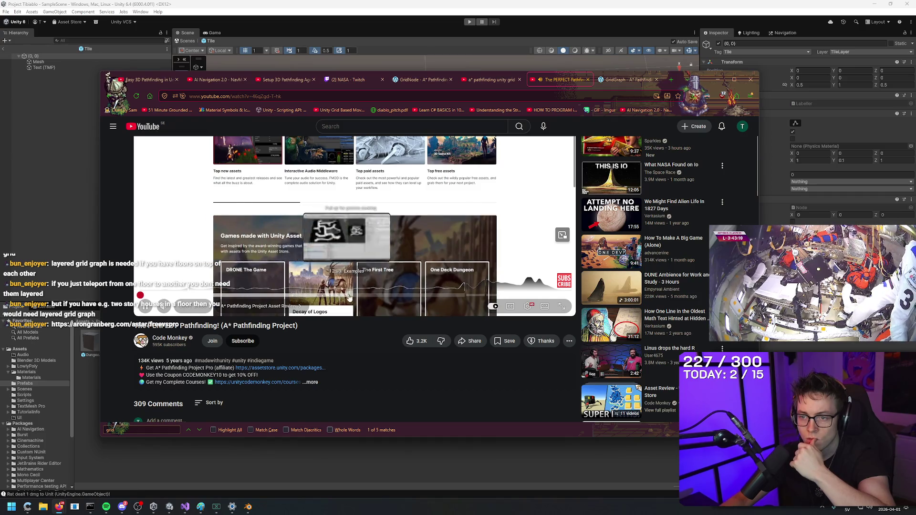
left_click(468, 298)
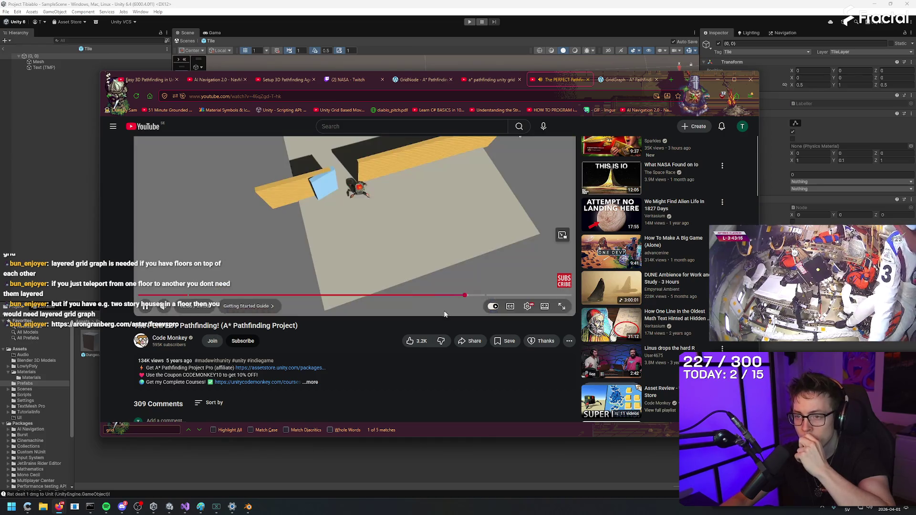
left_click(569, 306)
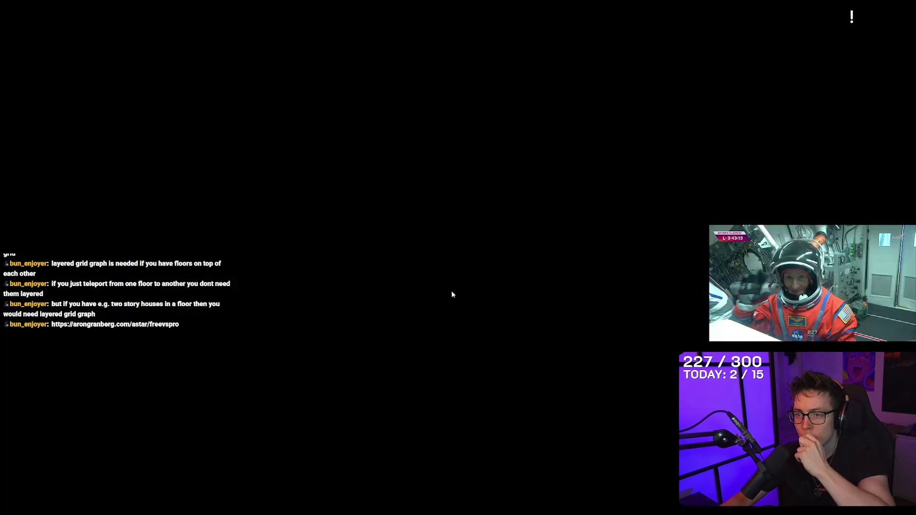
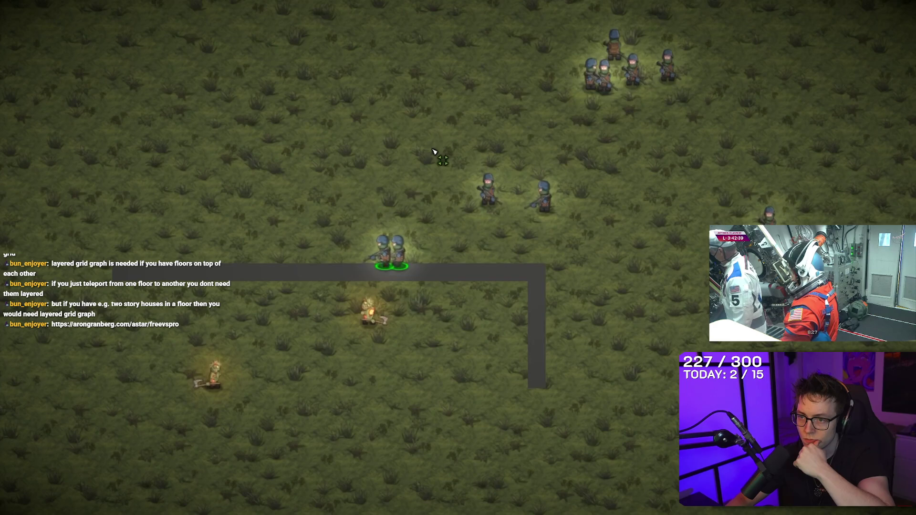
Exit Play mode and create an empty game object named A*.
key("ctrl+p")
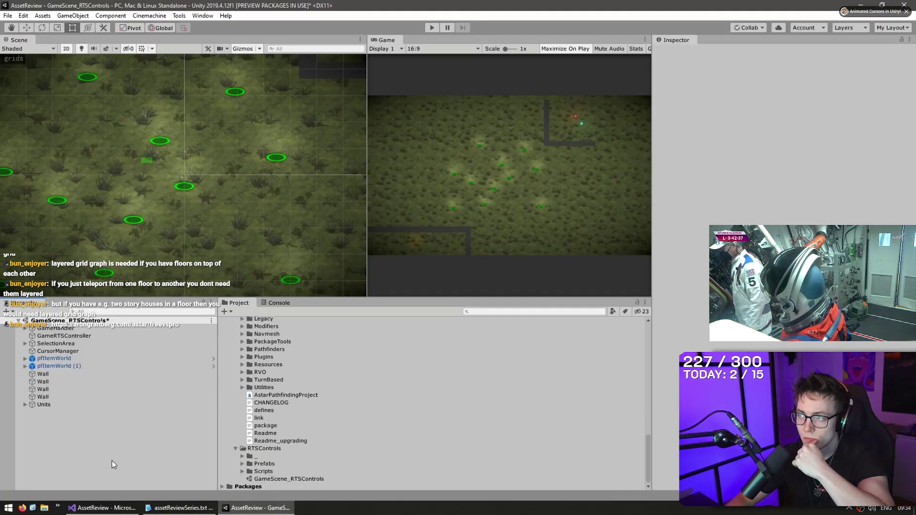
right_click(111, 460)
left_click(141, 347)
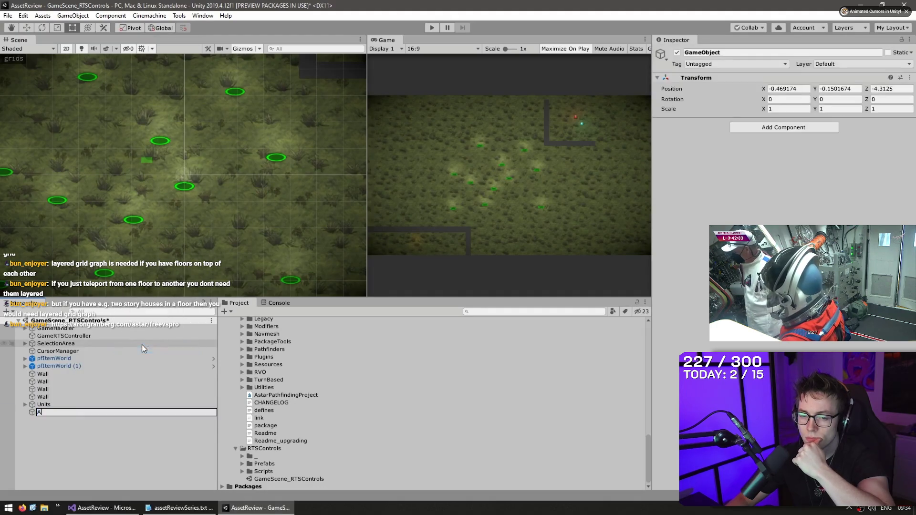
type("A*")
key("Return")
Reset A* to the origin and give it a Pathfinder component with a new Grid Graph.
right_click(683, 78)
left_click(704, 84)
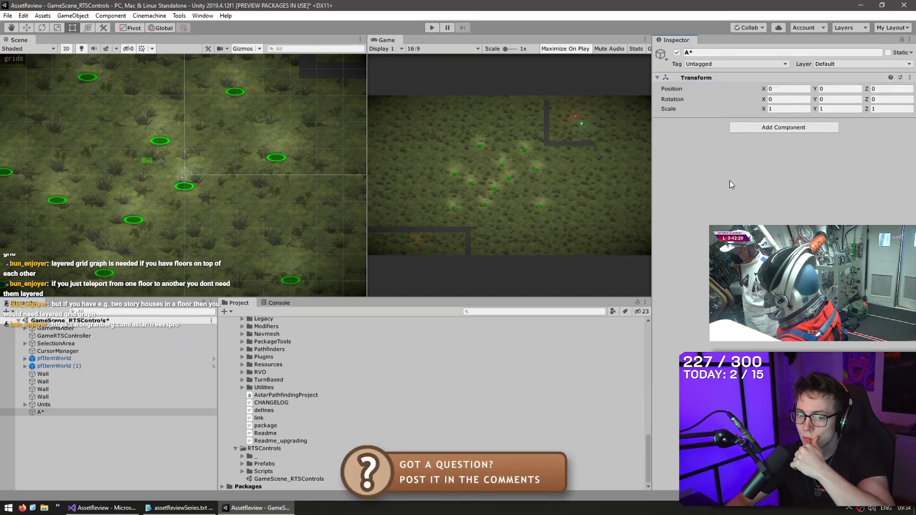
left_click(749, 128)
type("pathfin")
key("Return")
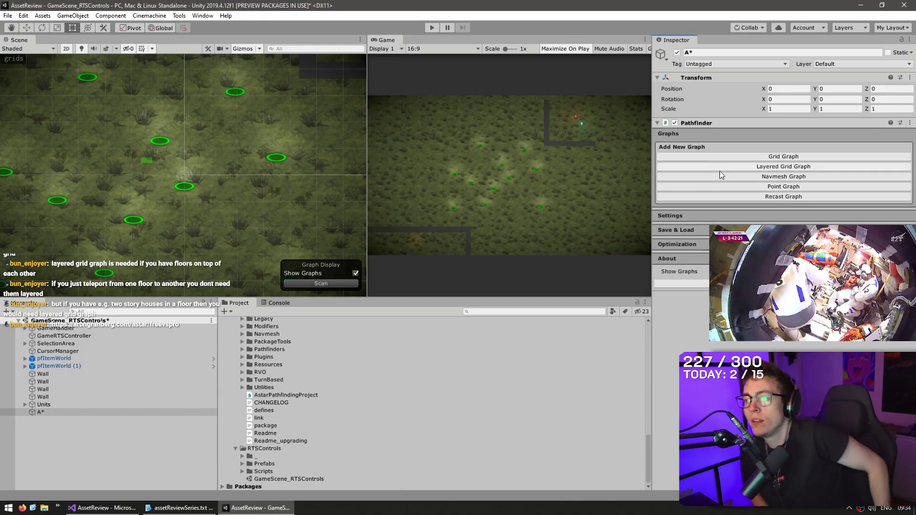
left_click(720, 157)
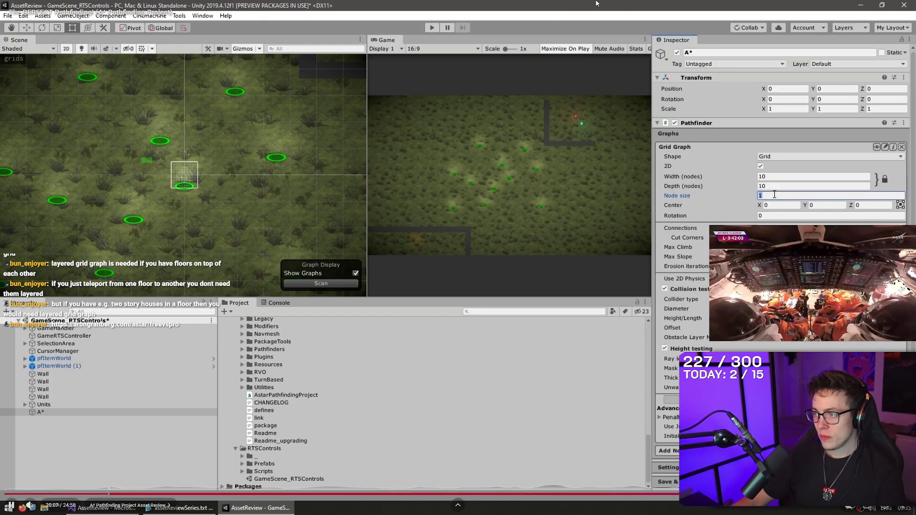
Rescan the 98×61 node-size-5 grid graph, check it near the walls, and frame pfUnit.
key("f")
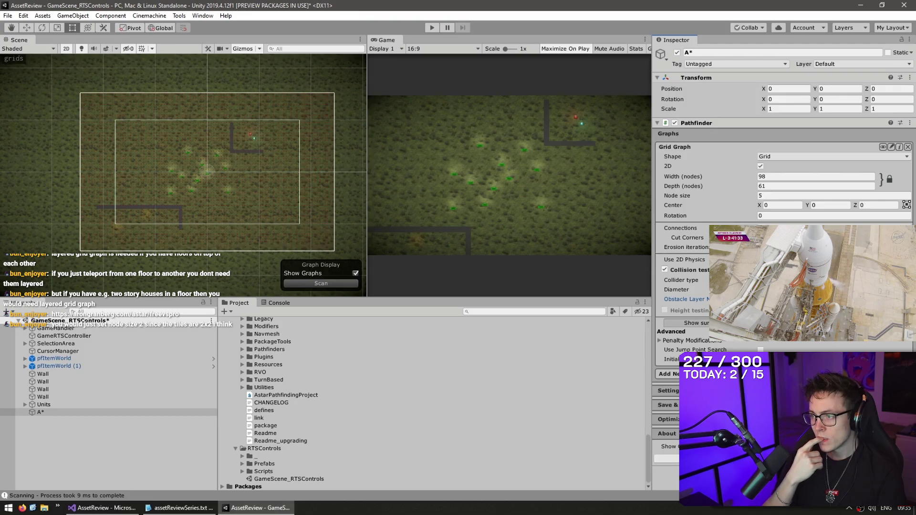
scroll(191, 210, "up", 3)
left_click(328, 285)
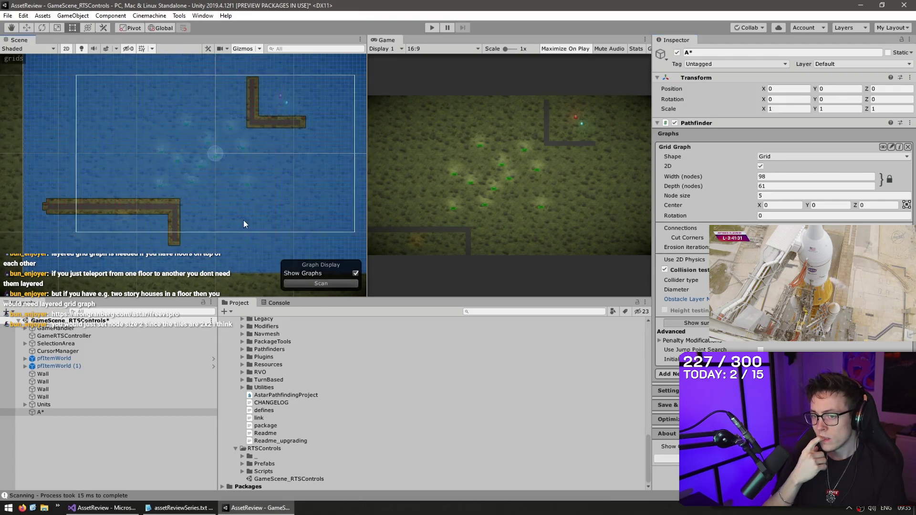
scroll(180, 129, "up", 2)
left_click_drag(153, 182, 215, 151)
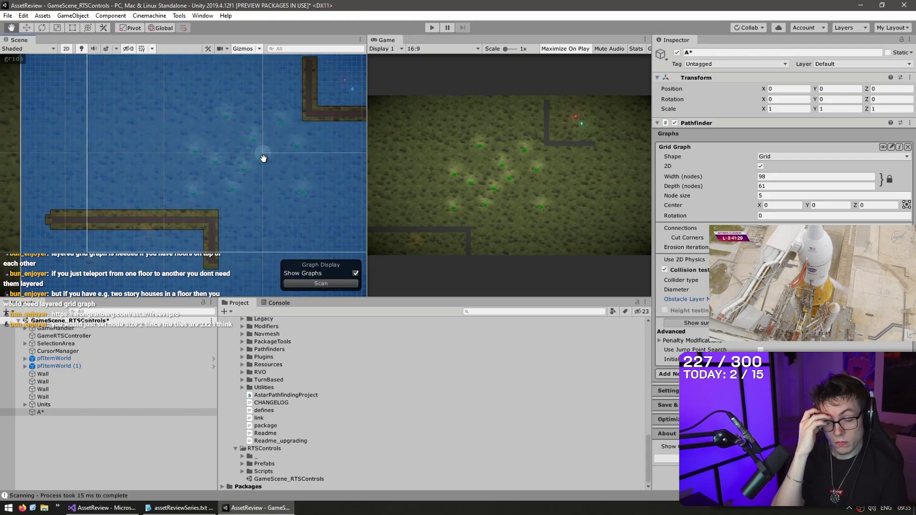
left_click_drag(272, 158, 270, 177)
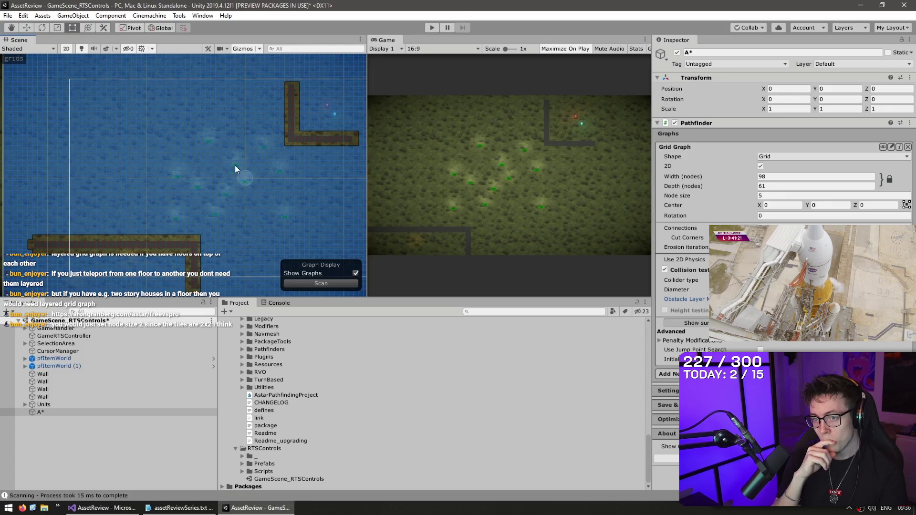
left_click(245, 178)
key("f")
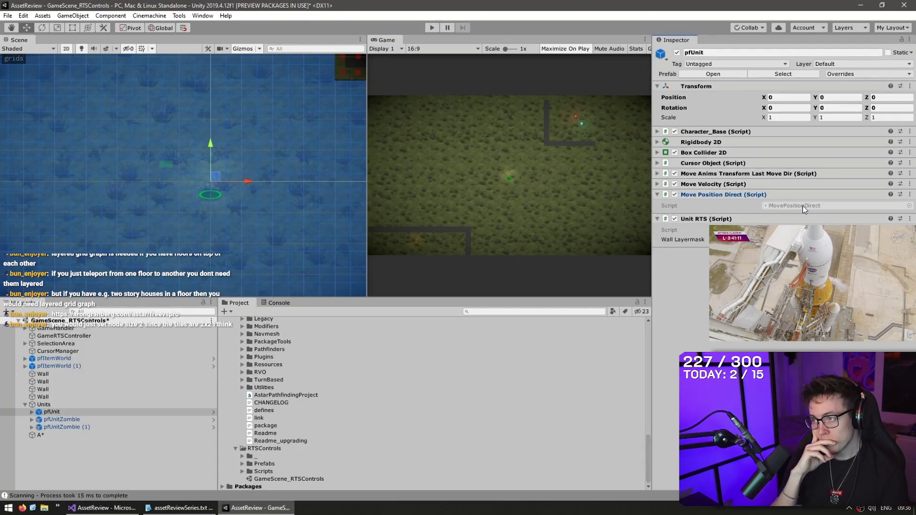
Read how MovePositionDirect passes moveDir to SetVelocity in Visual Studio, then return to Unity.
double_click(803, 205)
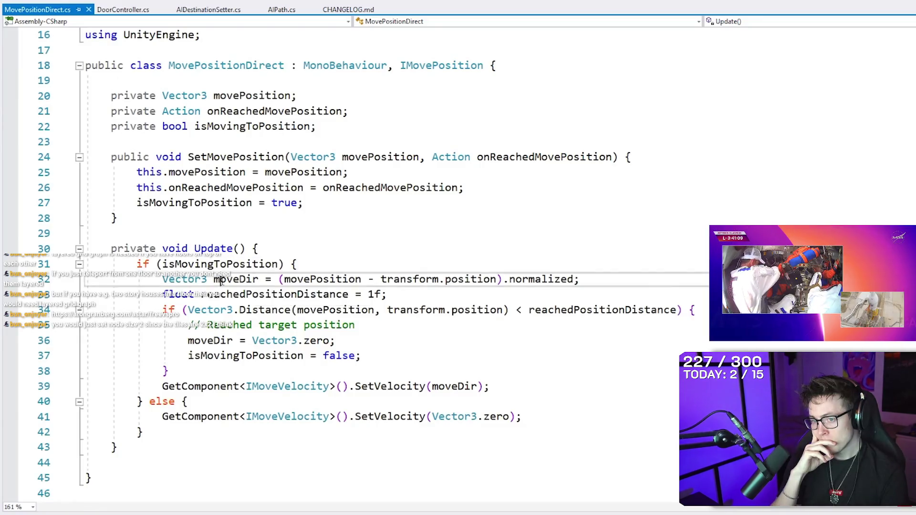
left_click(249, 280)
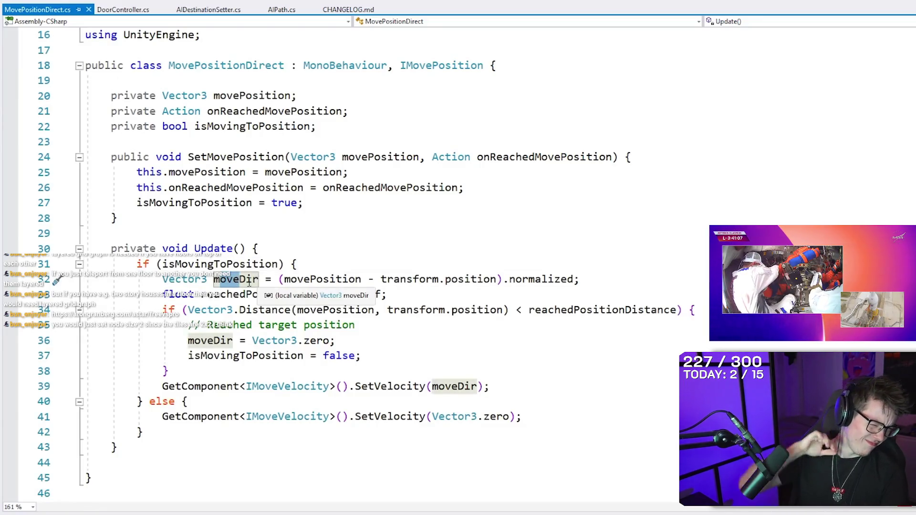
left_click(377, 387)
left_click(452, 387)
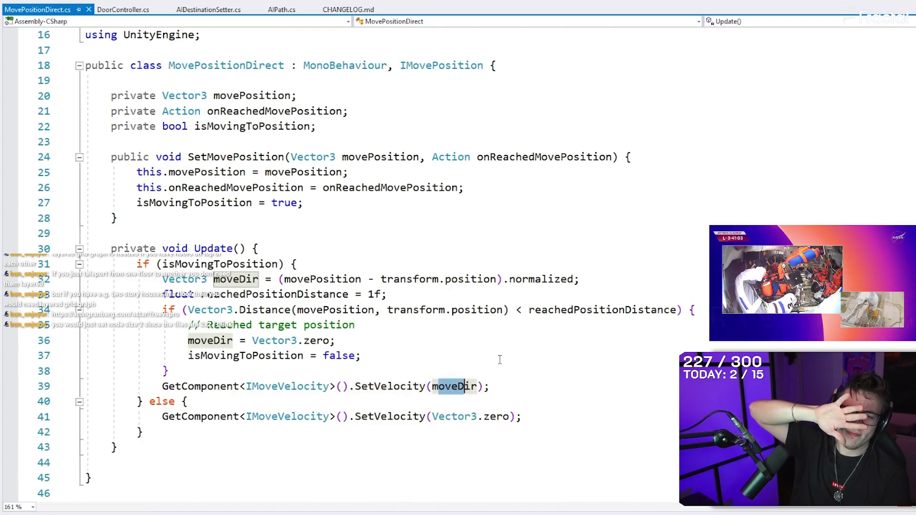
key("alt+Tab")
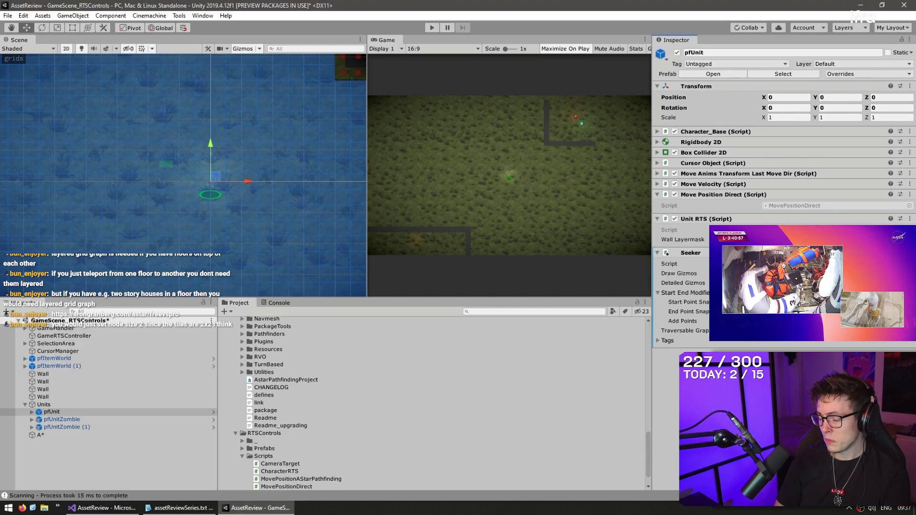
Check the Seeker tag settings, then set pfUnit's AIPath Max Speed to 50.
left_click(657, 341)
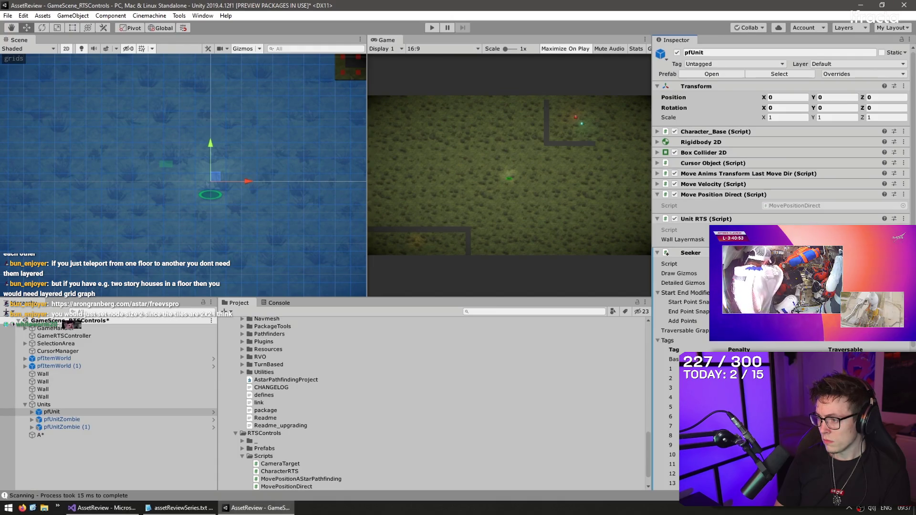
left_click(657, 341)
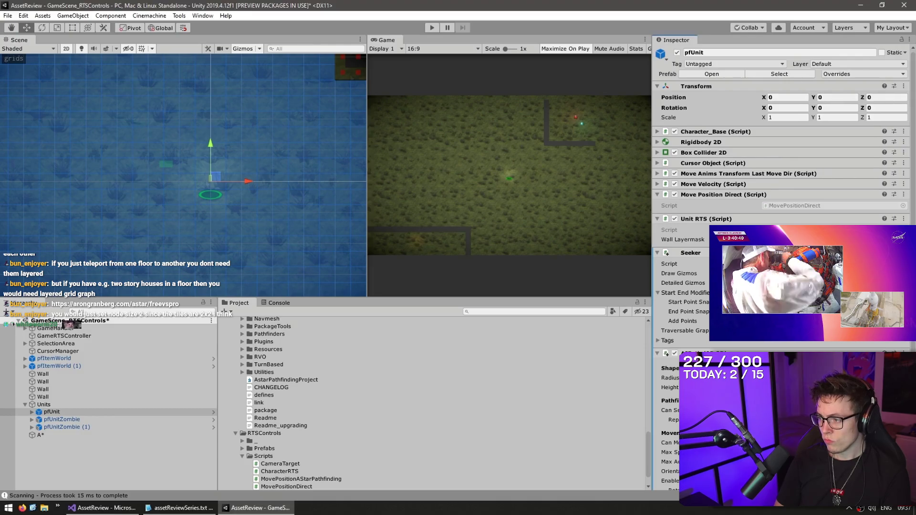
scroll(703, 293, "down", 3)
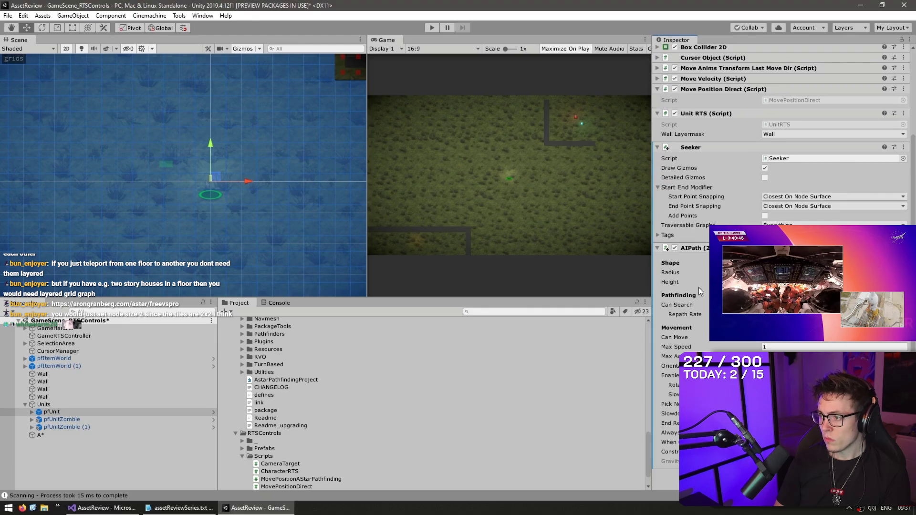
left_click(692, 315)
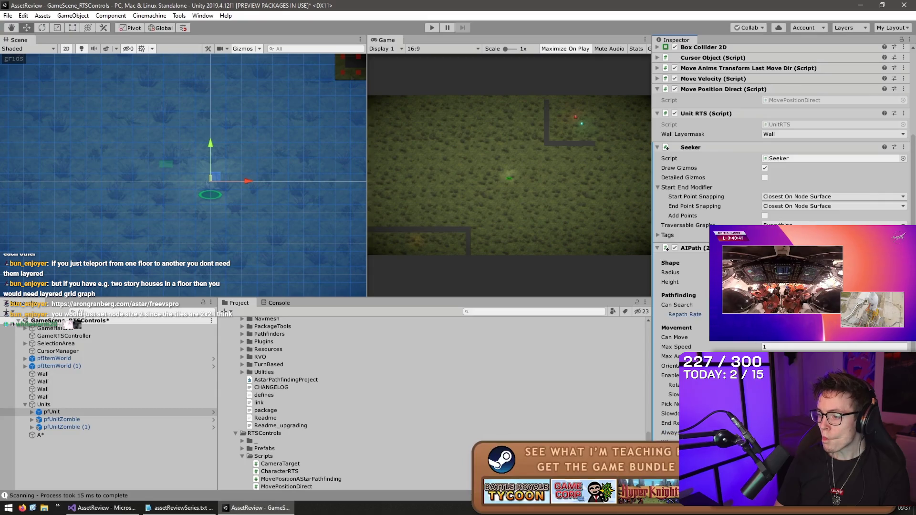
left_click(670, 348)
type("50")
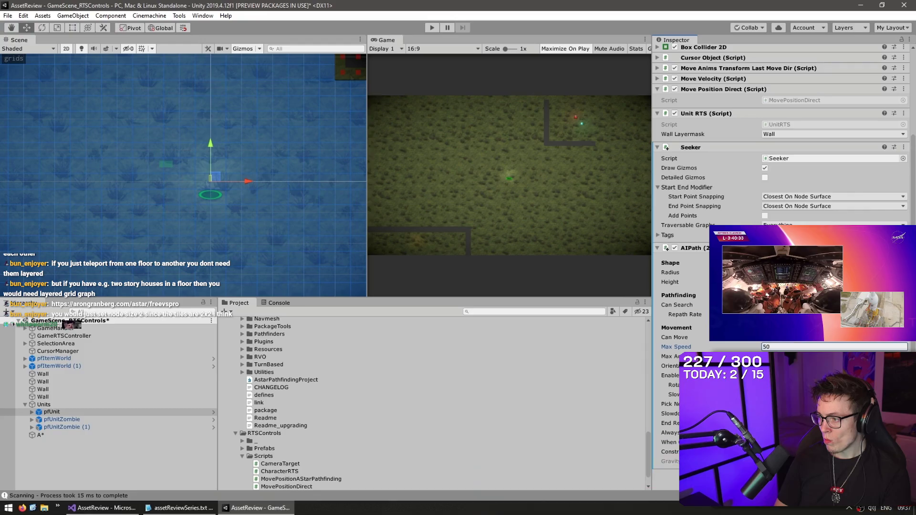
key("Return")
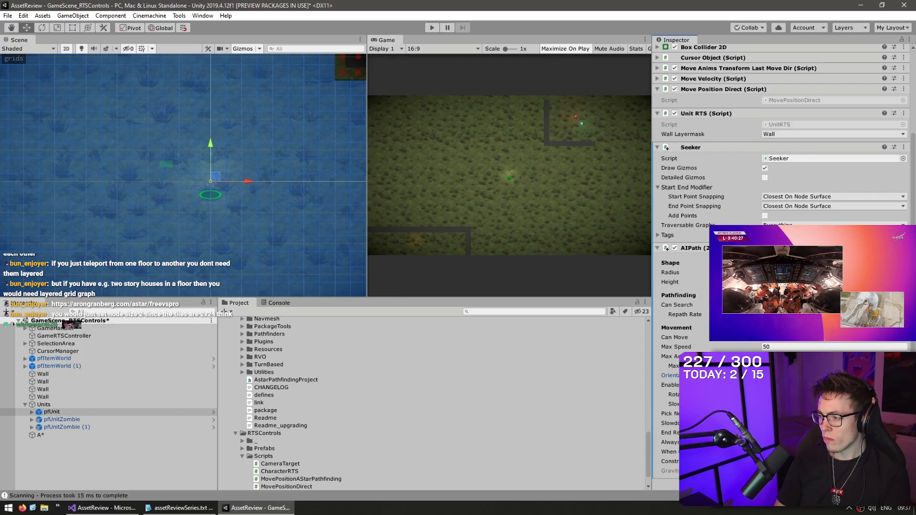
scroll(783, 191, "up", 1)
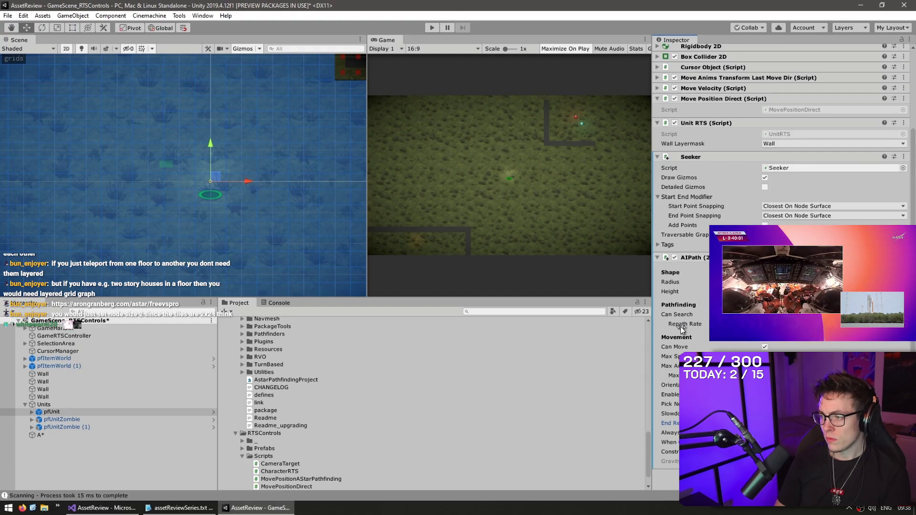
Remove the Move Position Direct and Move Velocity components from pfUnit.
scroll(676, 371, "up", 5)
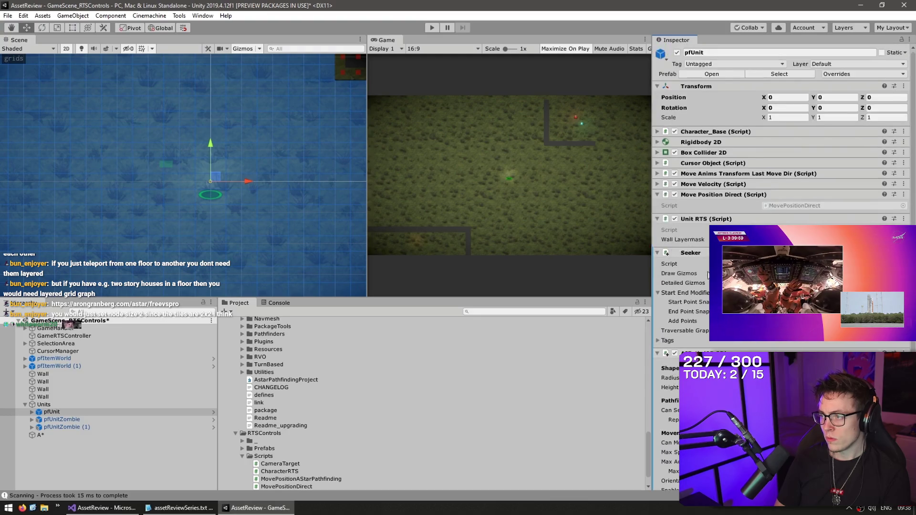
right_click(716, 195)
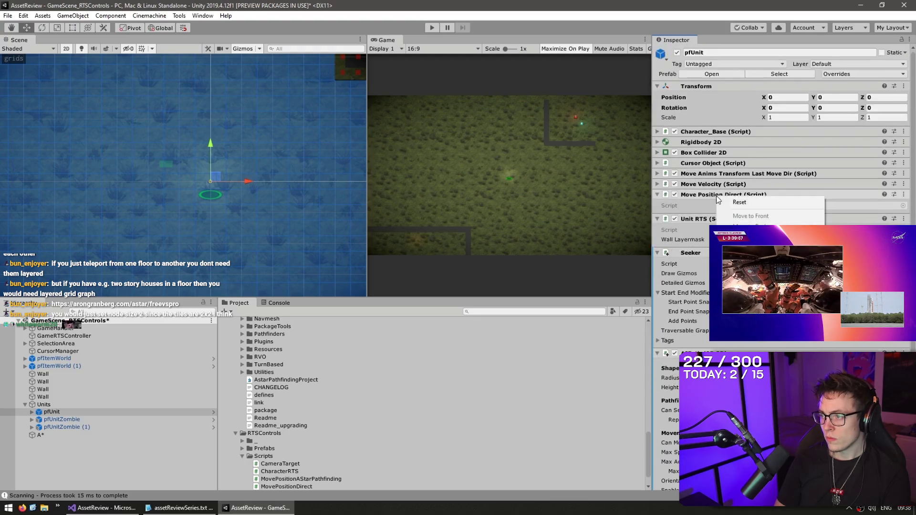
left_click(747, 239)
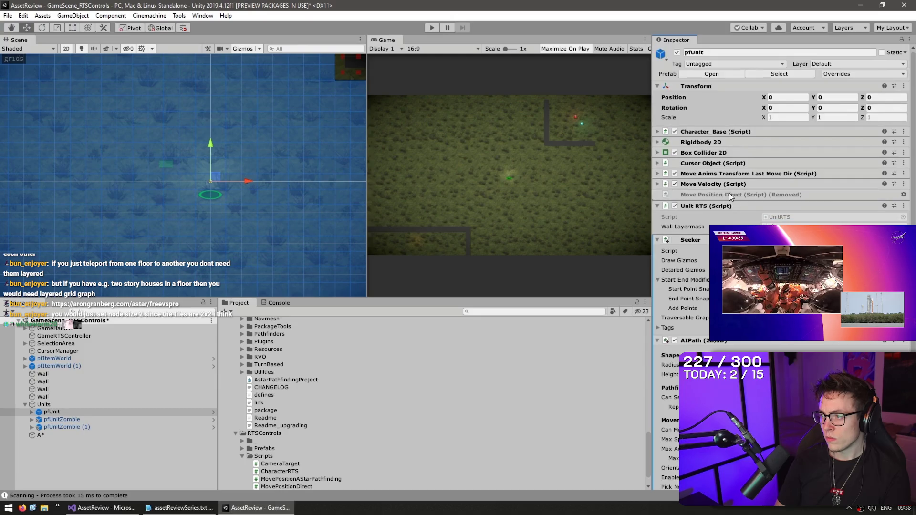
right_click(703, 185)
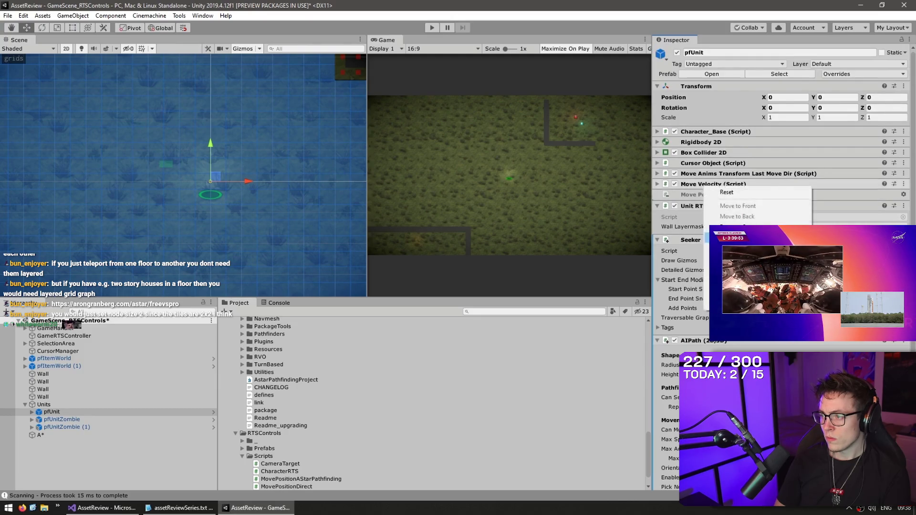
left_click(745, 226)
Look over the MovePositionAStarPathfinding script, then pause the tutorial and exit fullscreen.
scroll(707, 184, "down", 5)
scroll(459, 453, "down", 2)
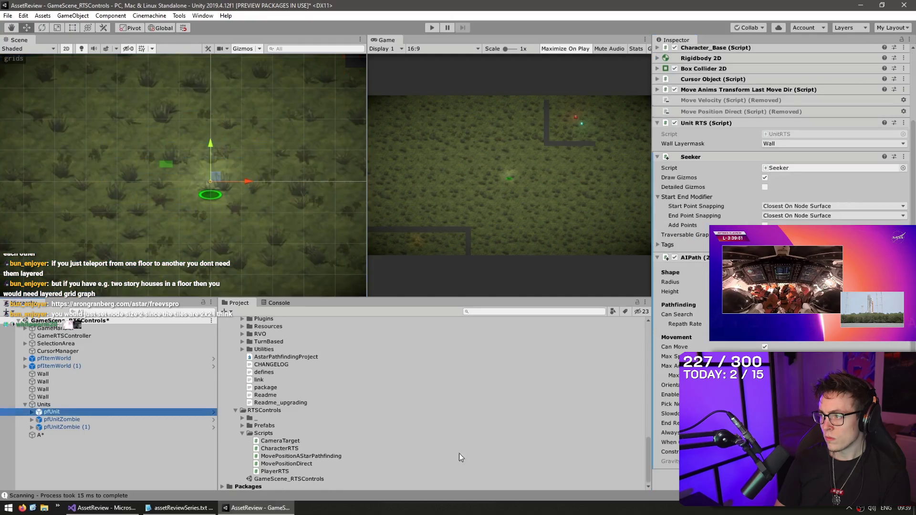
left_click(299, 460)
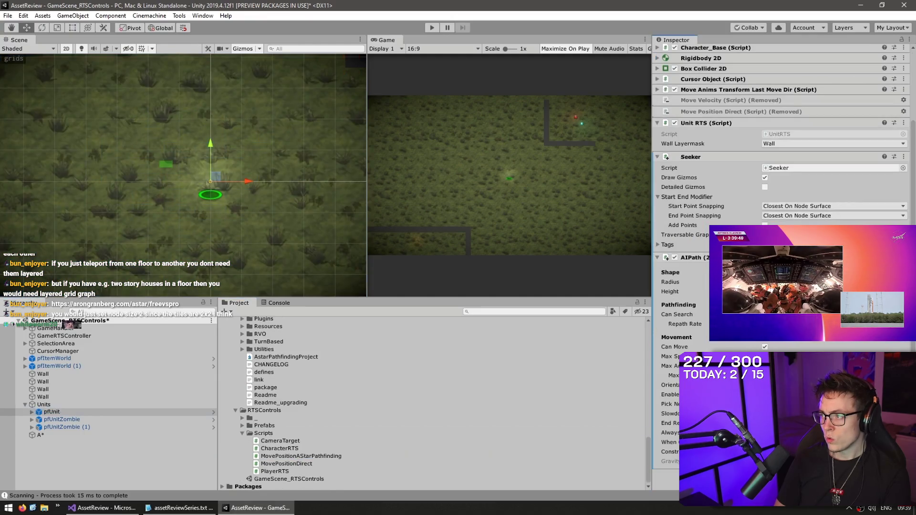
scroll(783, 191, "down", 2)
key("alt+Tab")
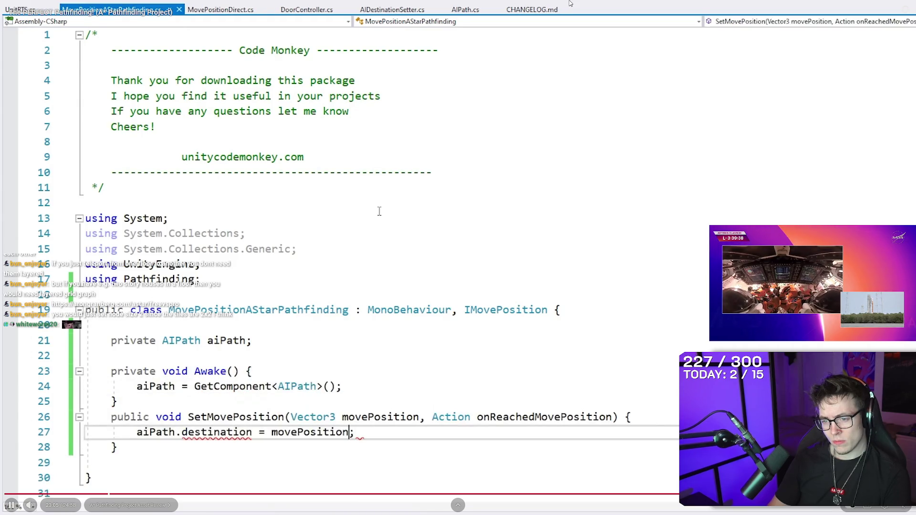
key("l")
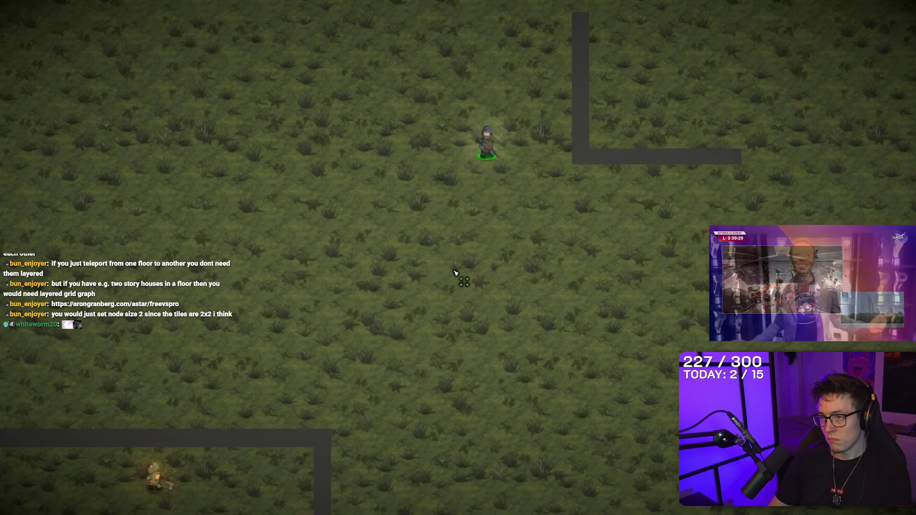
left_click(238, 231)
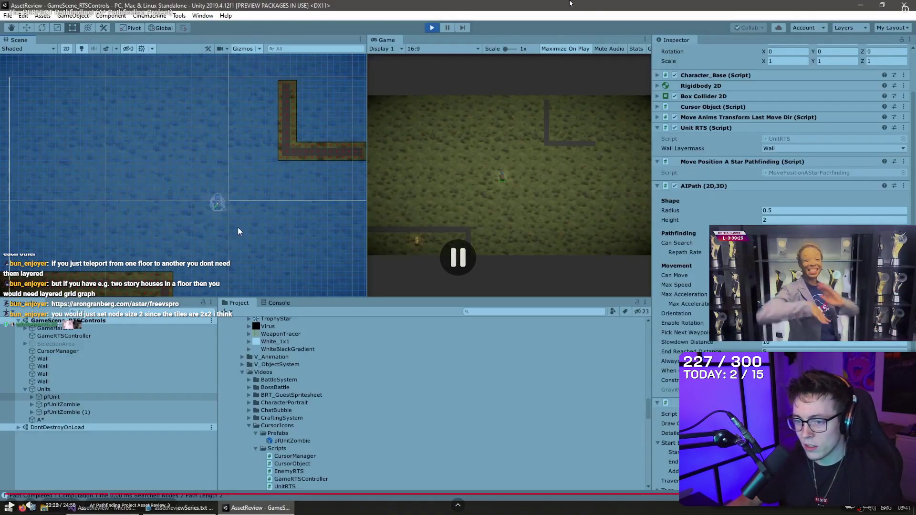
key("Escape")
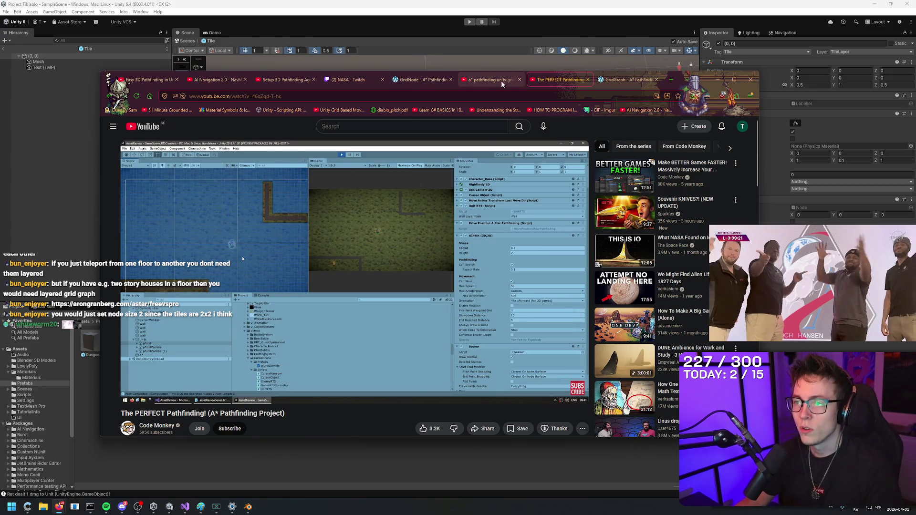
Read the GridNode documentation, then go back twice to the A* Pathfinding download page.
left_click(420, 79)
scroll(279, 181, "up", 2)
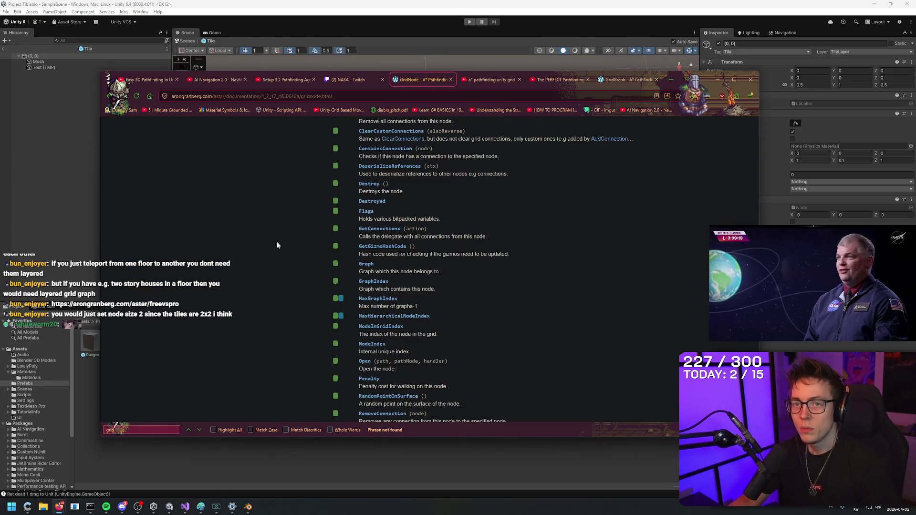
key("alt+Left")
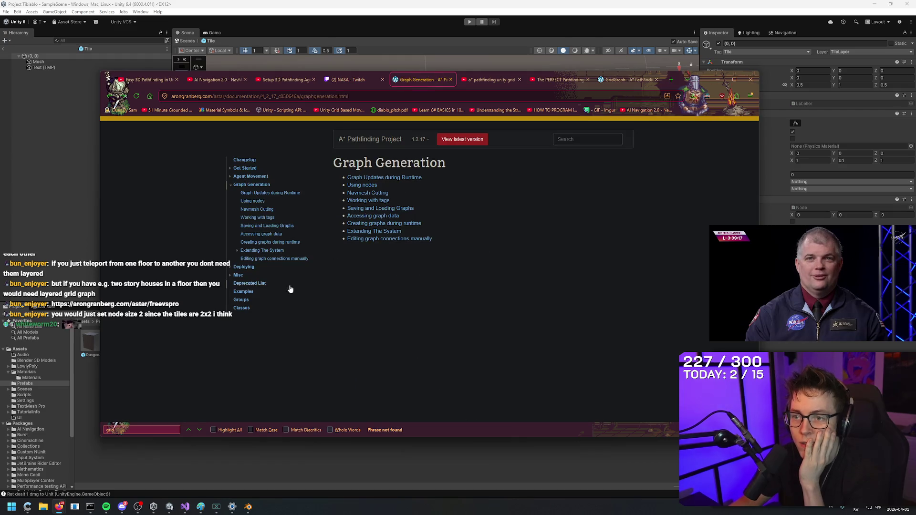
key("alt+Left")
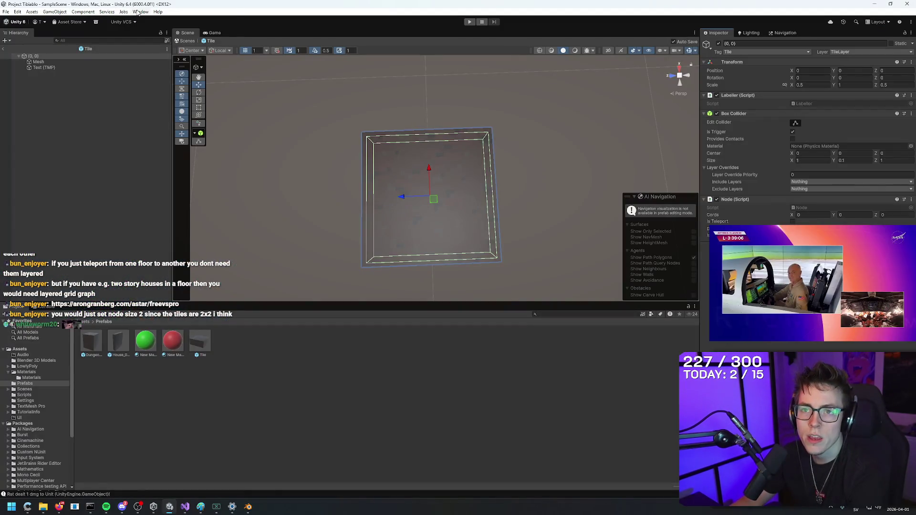
Search Unity's menus for a package import option, then bring up the Downloads folder with the A* unitypackage.
left_click(139, 12)
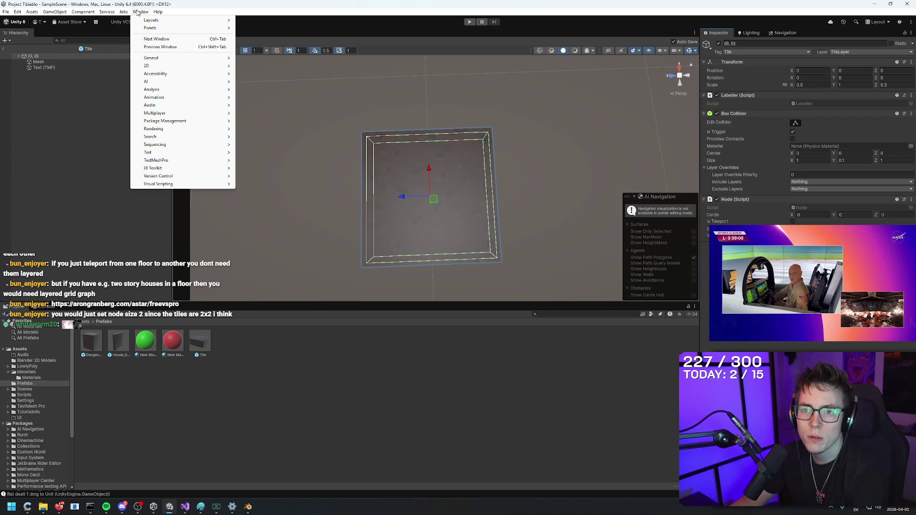
left_click(137, 12)
left_click(107, 12)
mouse_move(83, 12)
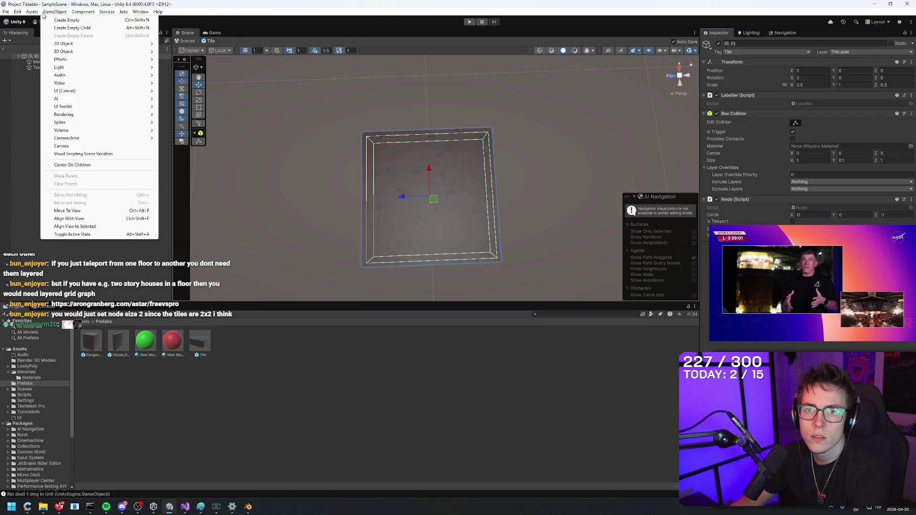
mouse_move(30, 13)
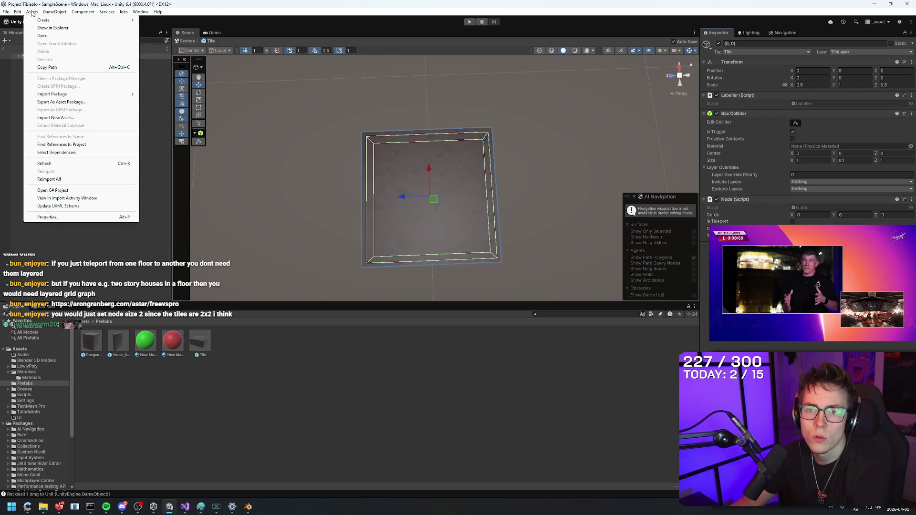
mouse_move(67, 97)
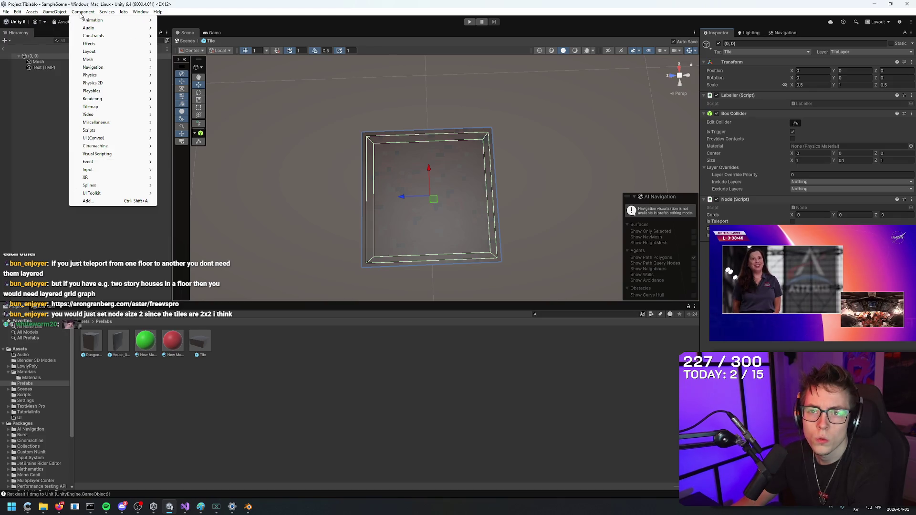
left_click(139, 13)
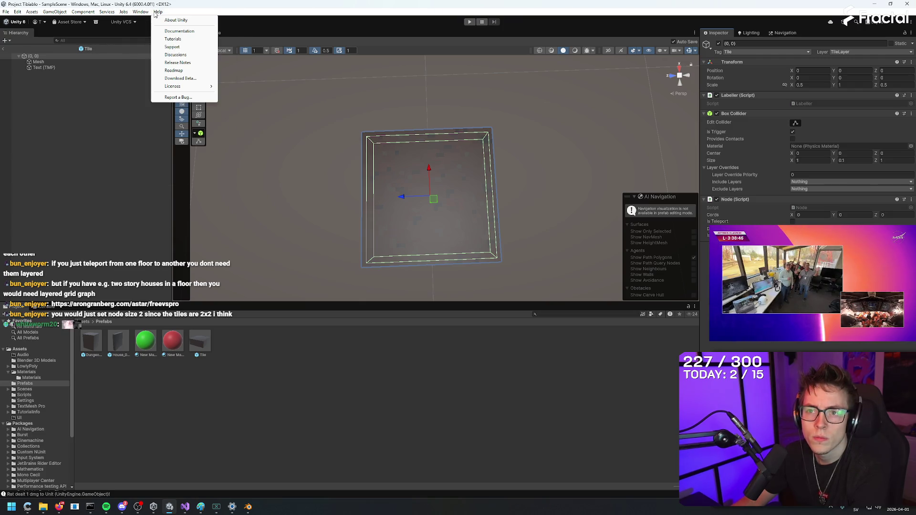
left_click(155, 14)
left_click(21, 10)
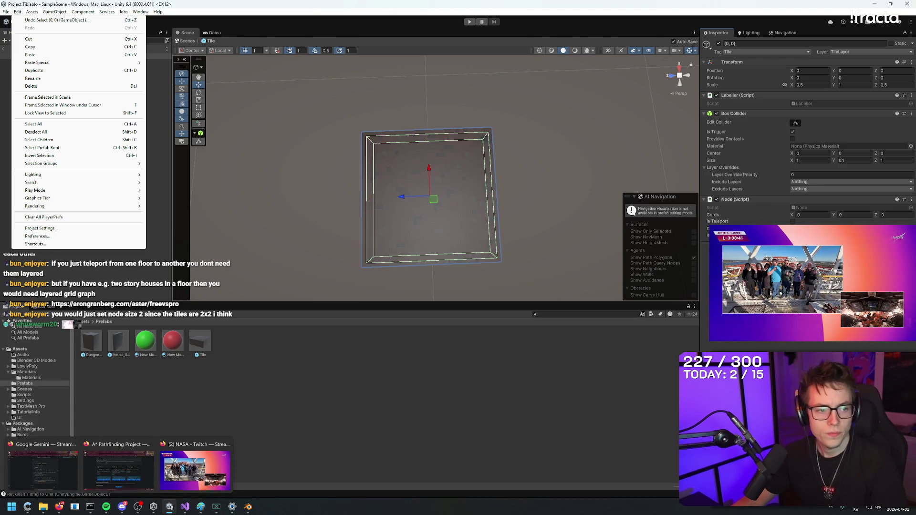
left_click(43, 507)
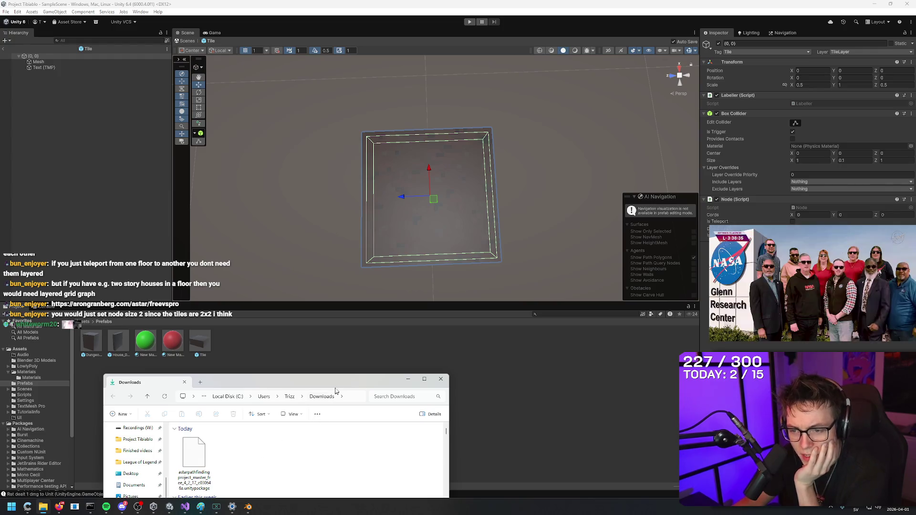
Minimize the Downloads File Explorer window.
left_click(408, 379)
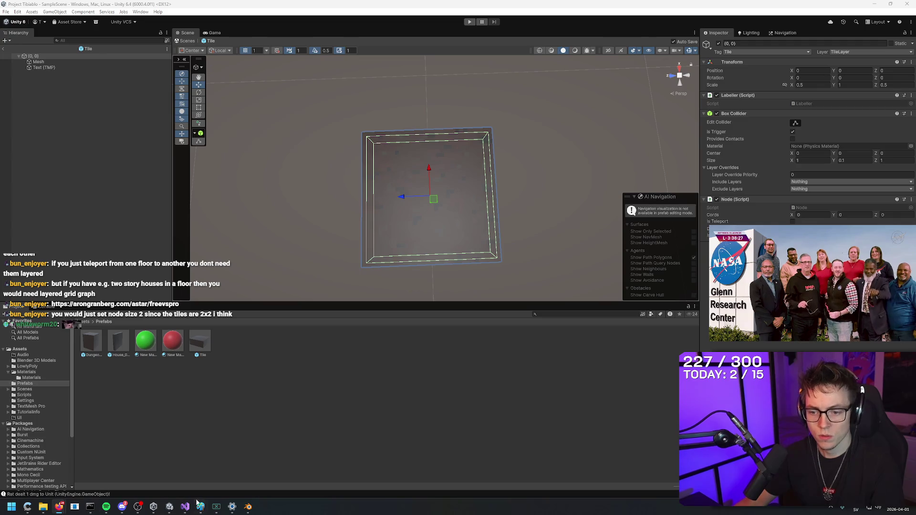
Check Unity Hub's installed editor versions and Projects list, then return to the A* Pathfinding browser window.
mouse_move(153, 507)
left_click(153, 476)
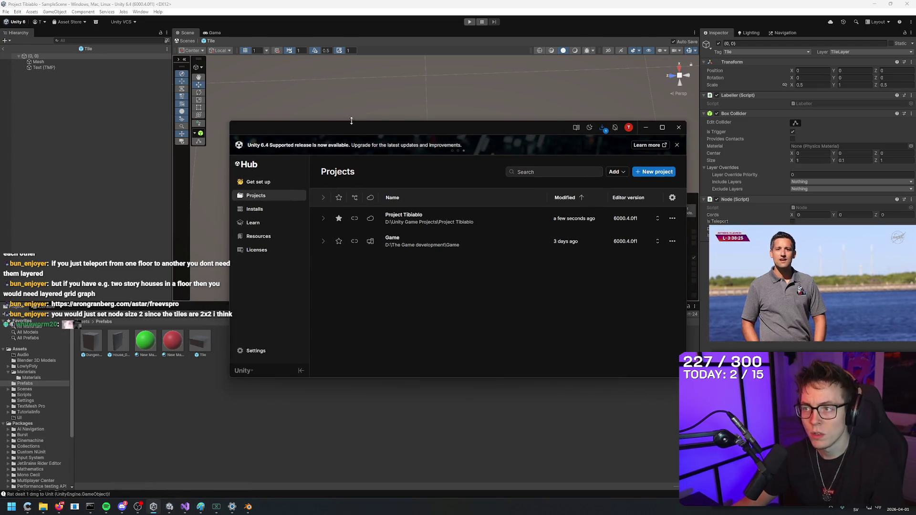
left_click(267, 238)
left_click(264, 210)
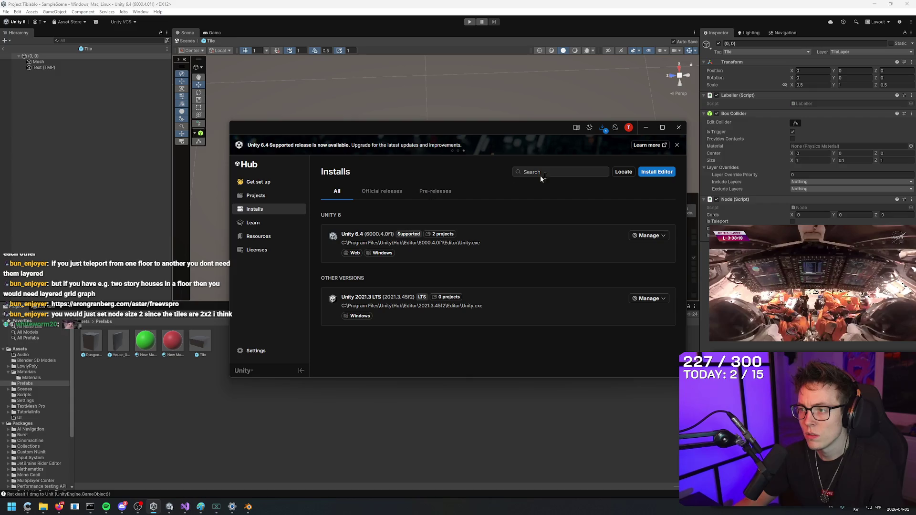
left_click(262, 198)
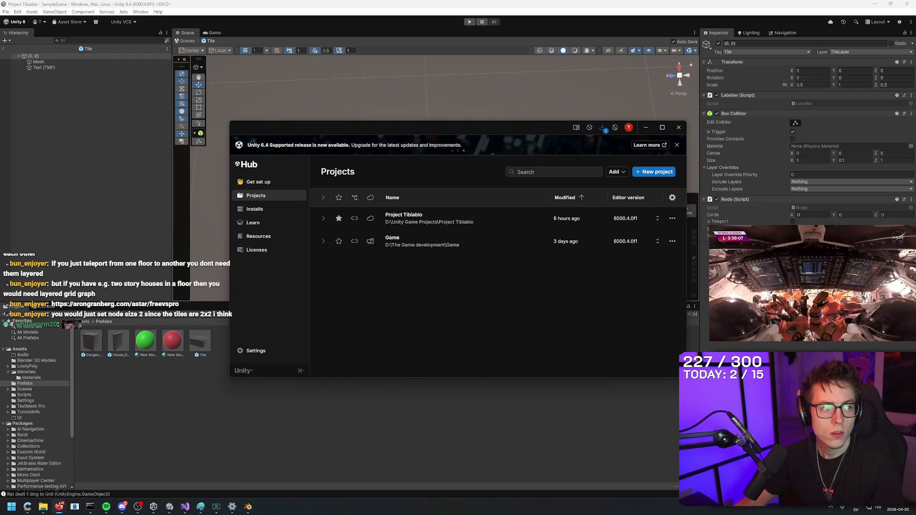
mouse_move(64, 508)
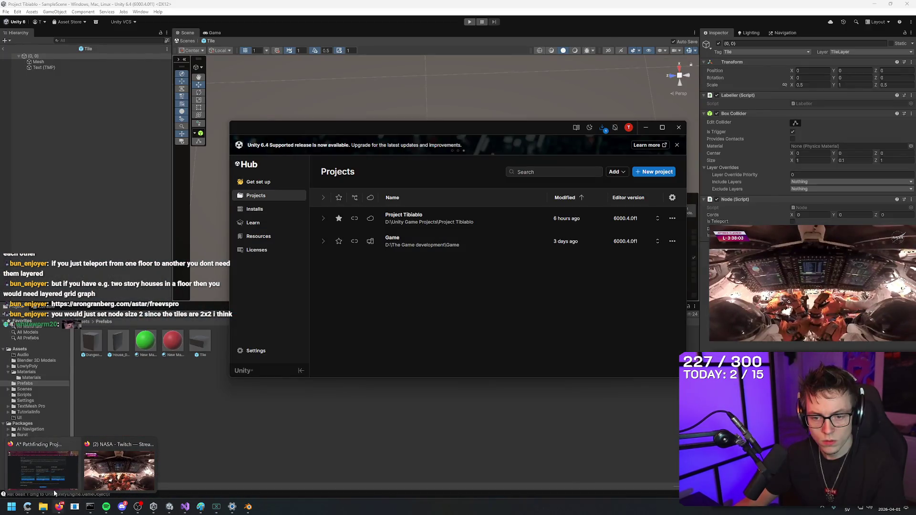
left_click(54, 487)
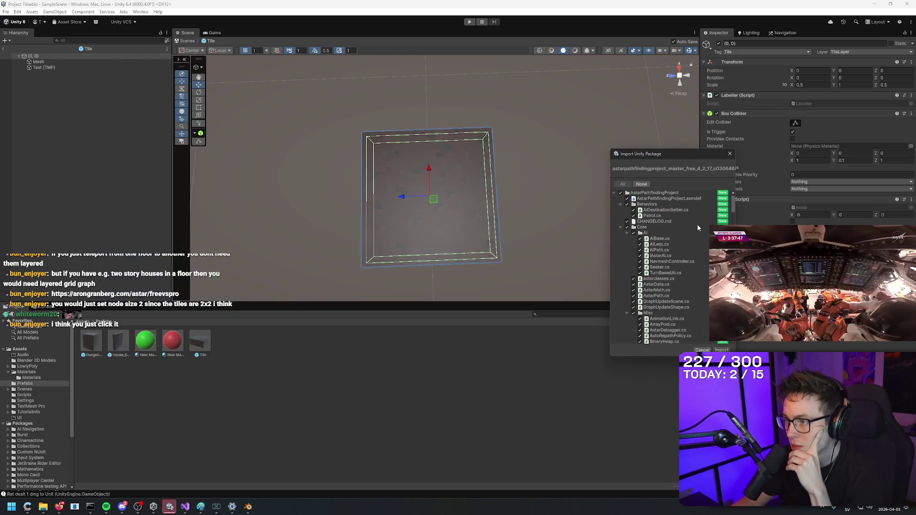
Import all A* Pathfinding Project files, then change the Spotify song while scripts compile.
scroll(697, 220, "down", 10)
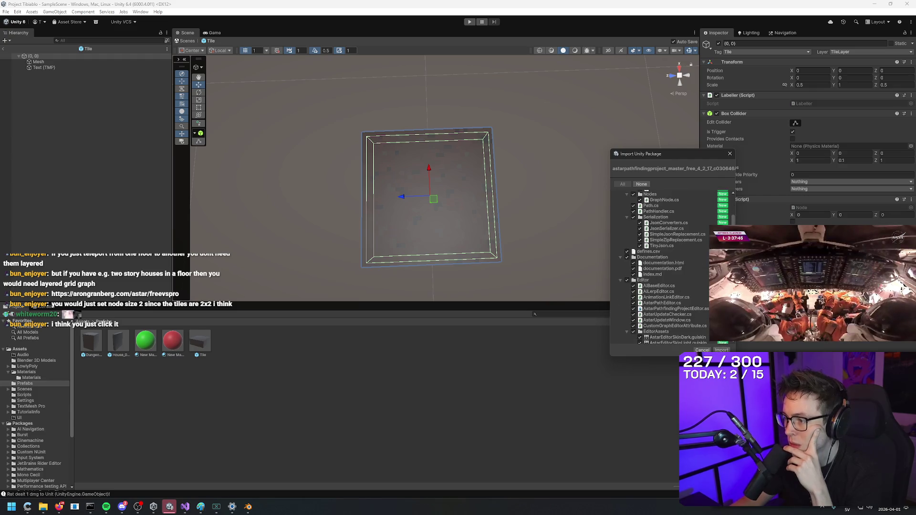
left_click(722, 350)
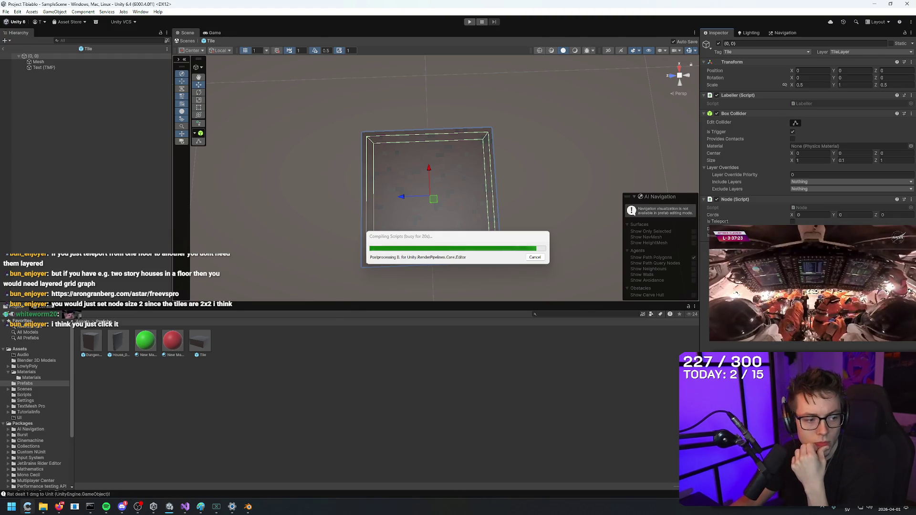
left_click(106, 506)
left_click(481, 423)
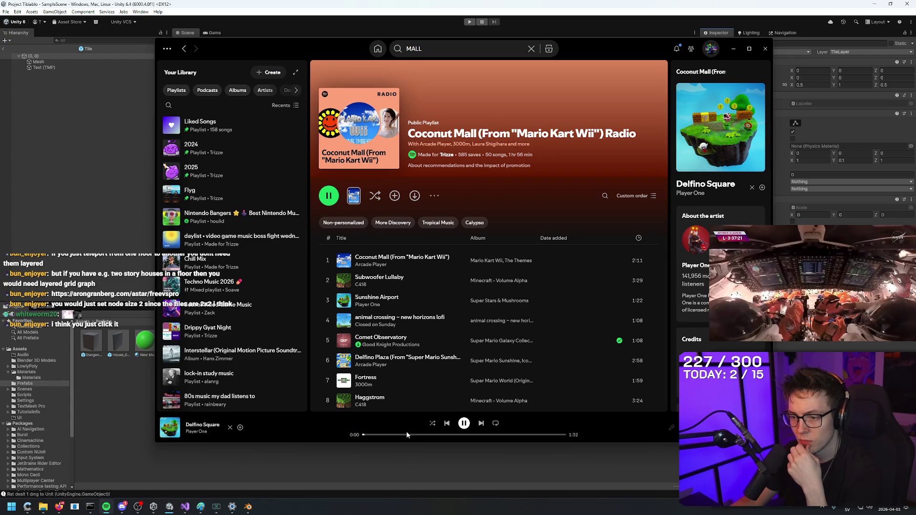
Minimize Spotify so Unity's Assets with the new AstarPathfindingProject folder show again.
left_click(731, 50)
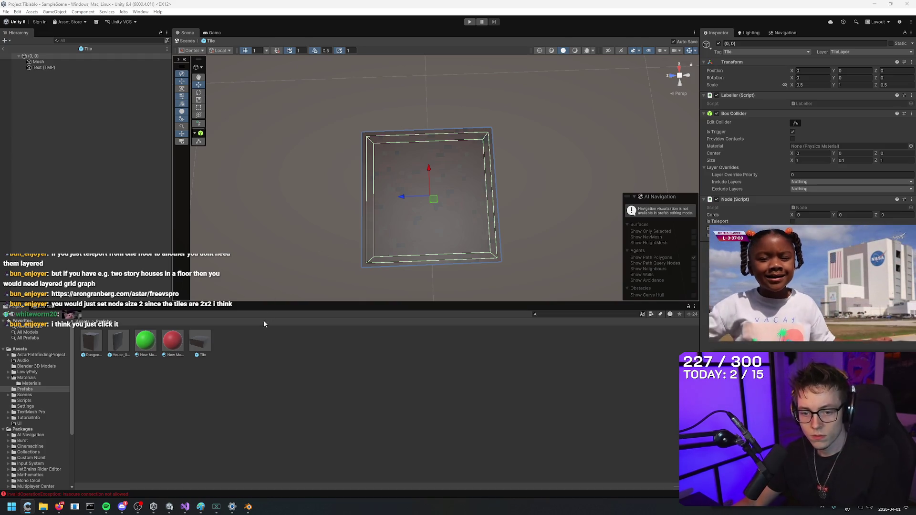
Check the console, then inspect the Dungeon_Wall_01, House_01_Wall and Tile prefab settings.
left_click(98, 493)
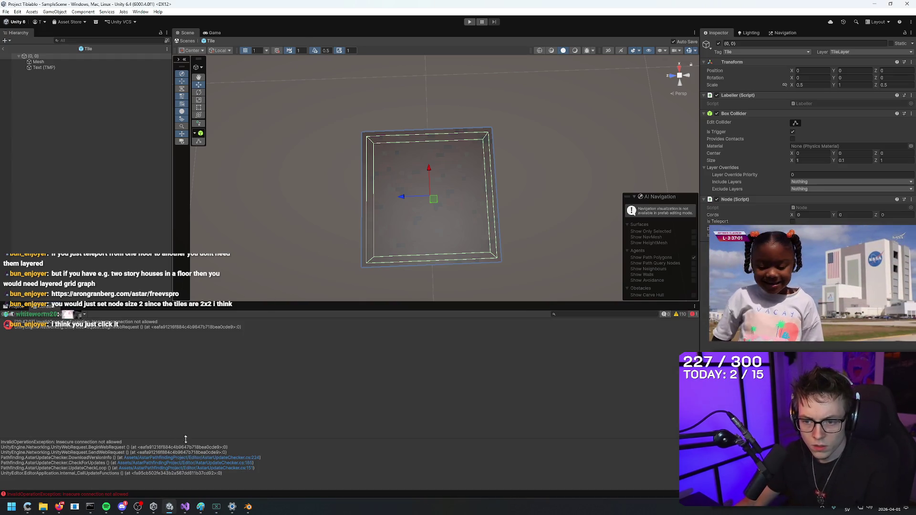
left_click(15, 308)
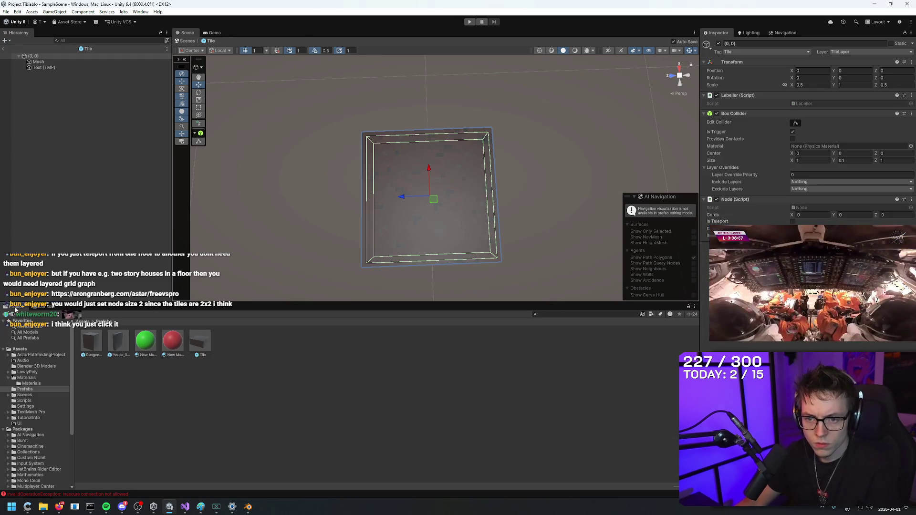
left_click(4, 50)
mouse_move(362, 206)
left_mouse_down()
mouse_move(522, 194)
mouse_move(485, 199)
mouse_move(496, 204)
mouse_move(576, 167)
left_mouse_up()
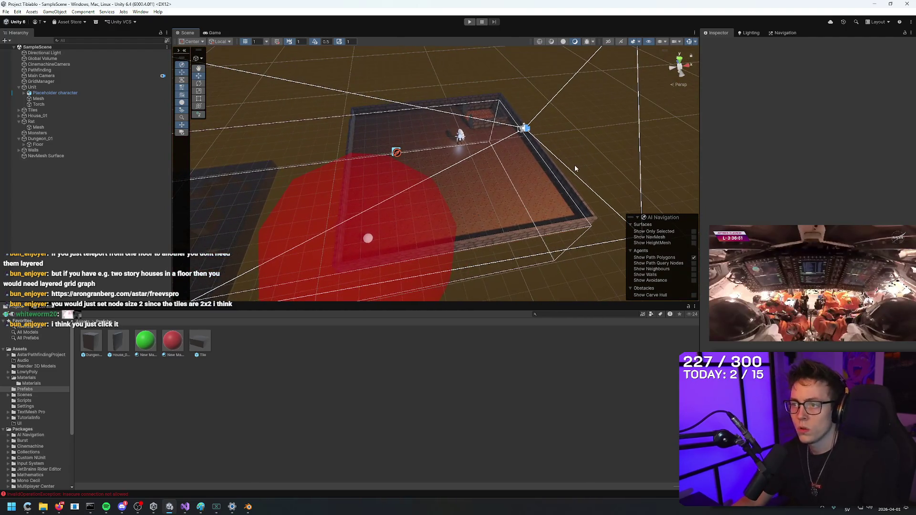
left_click(83, 353)
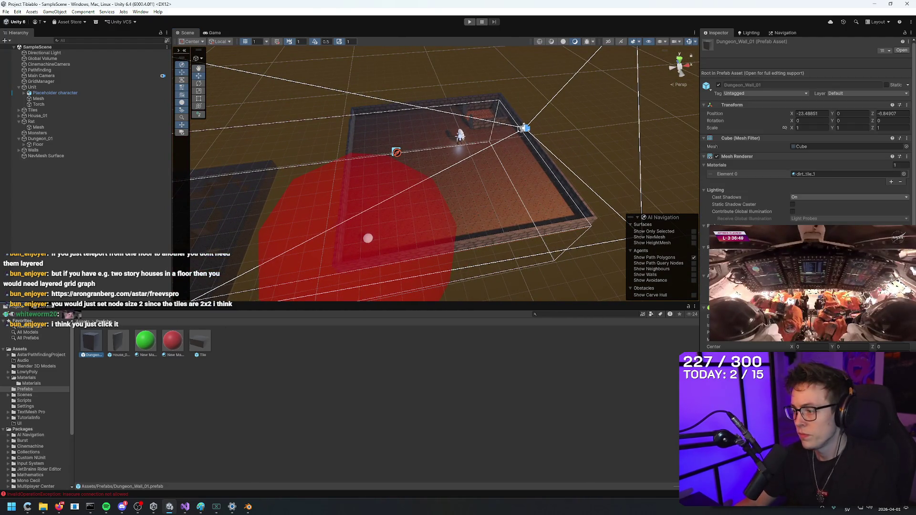
scroll(806, 139, "down", 8)
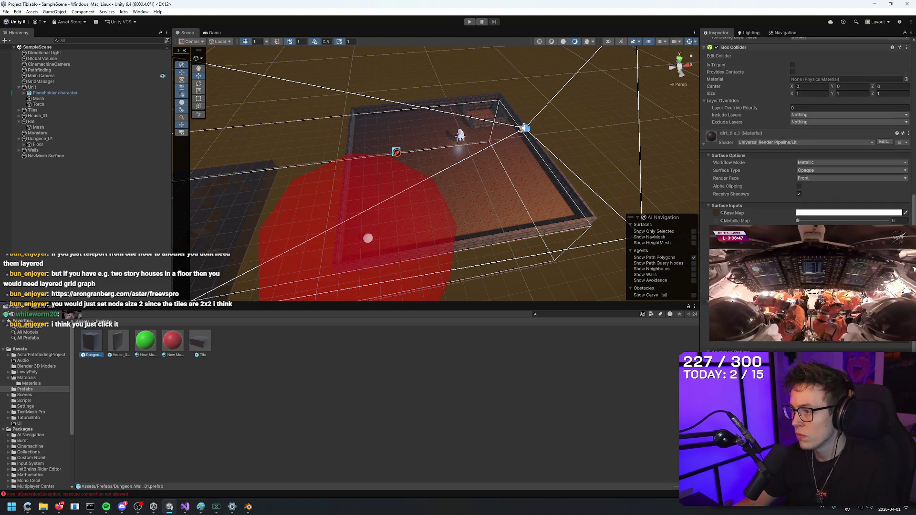
scroll(806, 139, "up", 8)
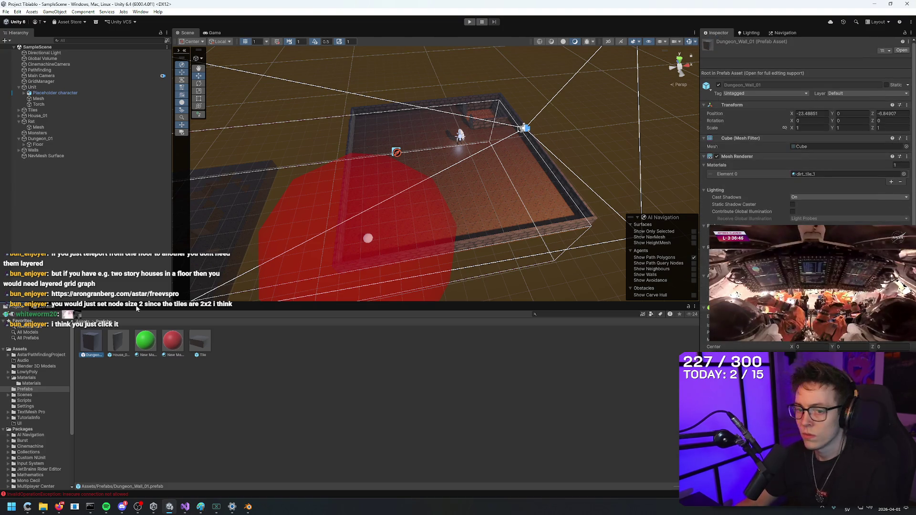
left_click(120, 343)
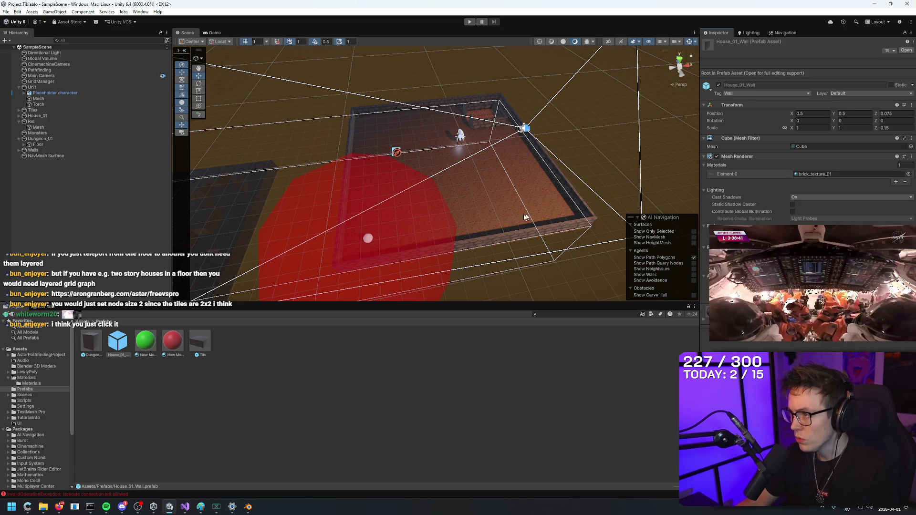
left_click(145, 340)
left_click(206, 345)
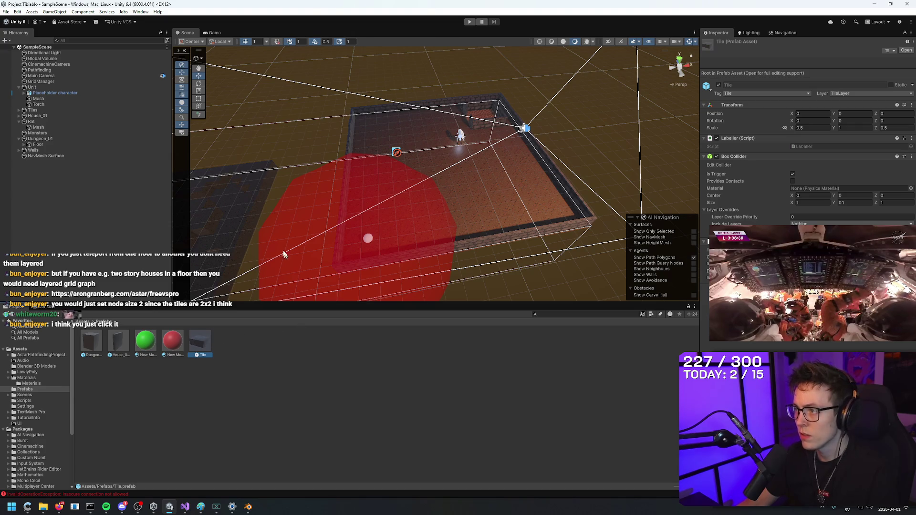
Delete the NavMesh Surface object, check the Rat object's components, and open the Scripts folder.
left_click(74, 156)
key("Delete")
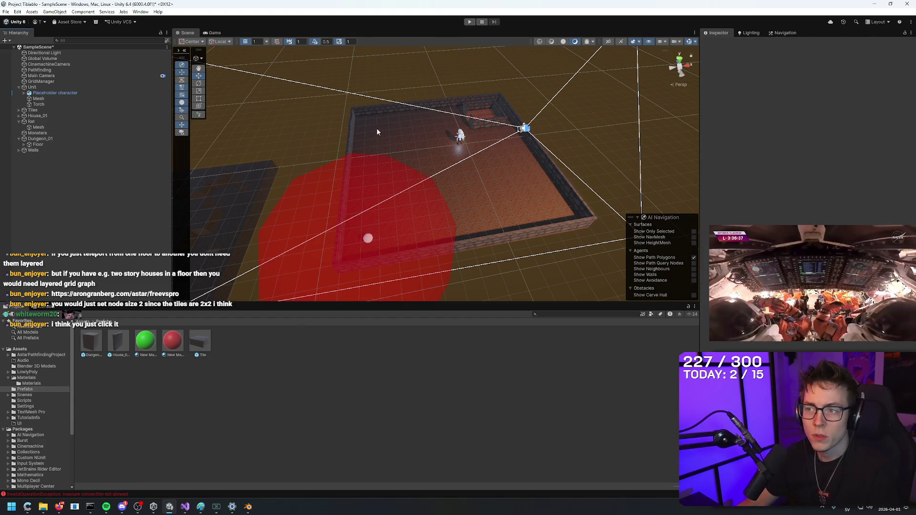
left_click(54, 122)
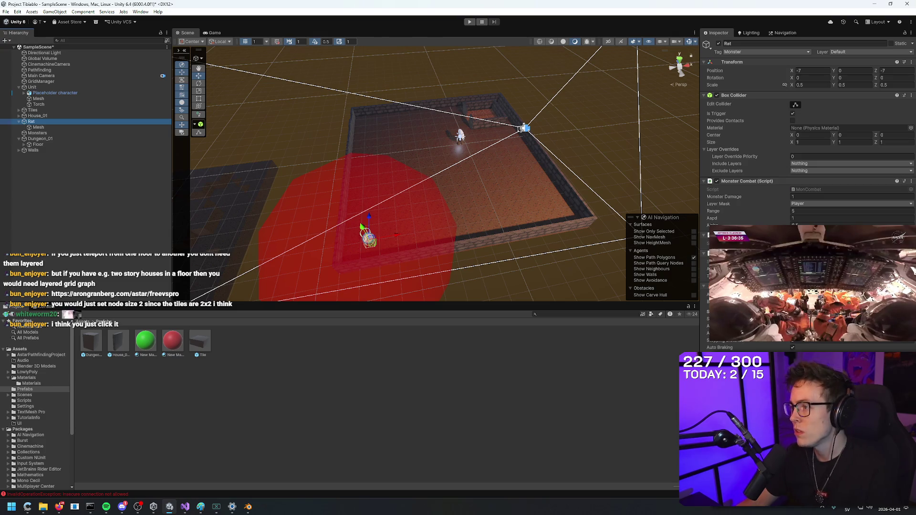
right_click(754, 286)
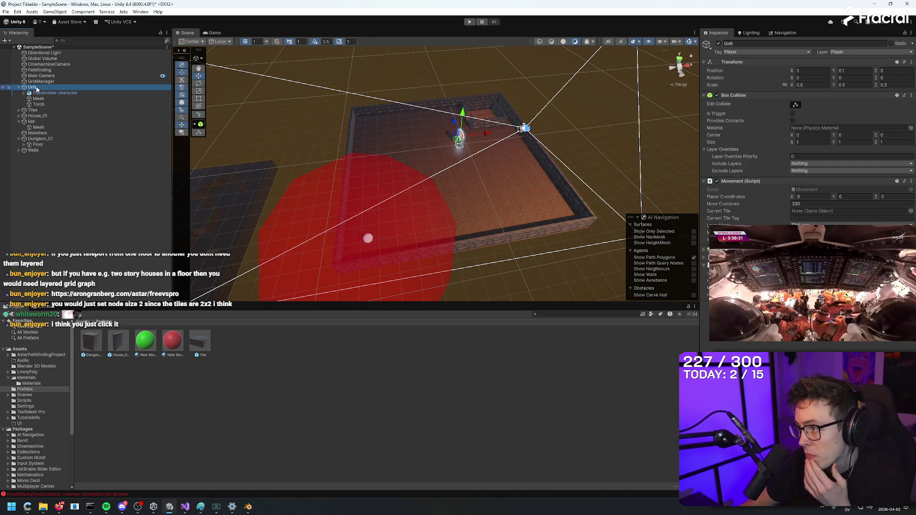
left_click(48, 123)
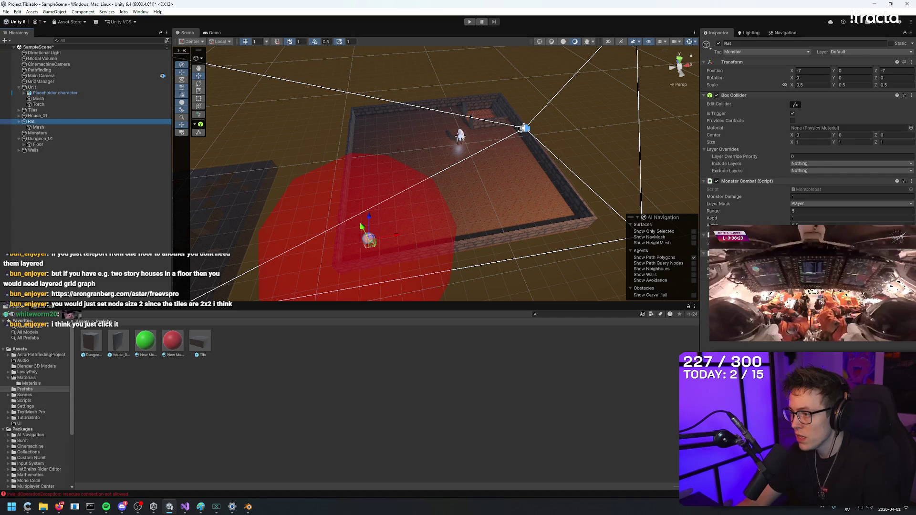
left_click(31, 401)
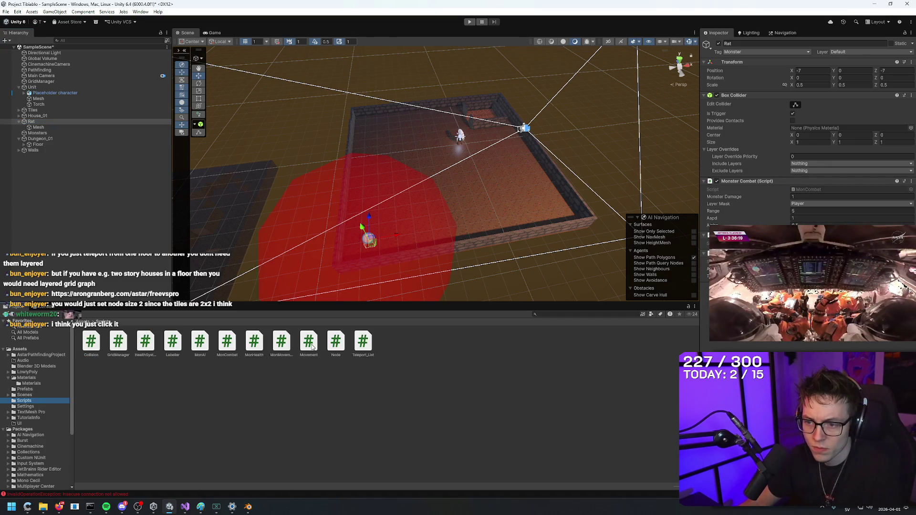
Open MonAI in Visual Studio, look over its Update method, close it and return to Unity.
left_click(200, 341)
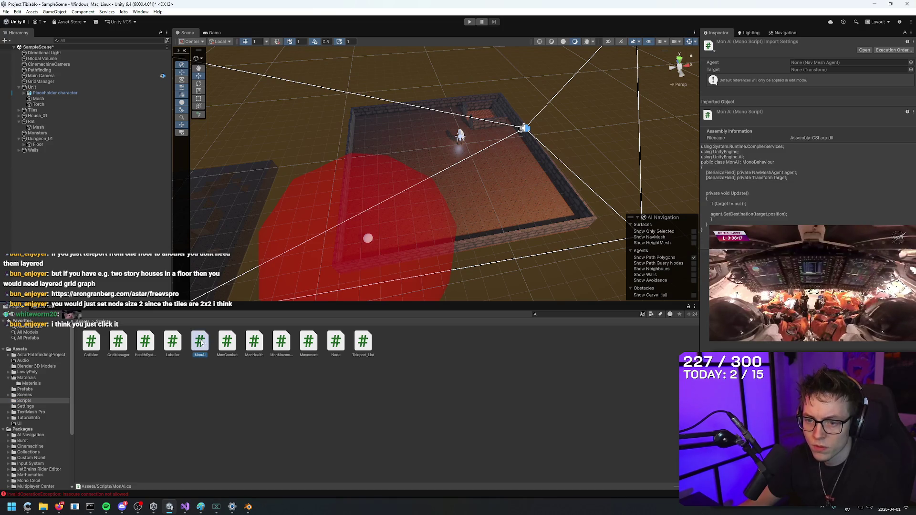
double_click(200, 342)
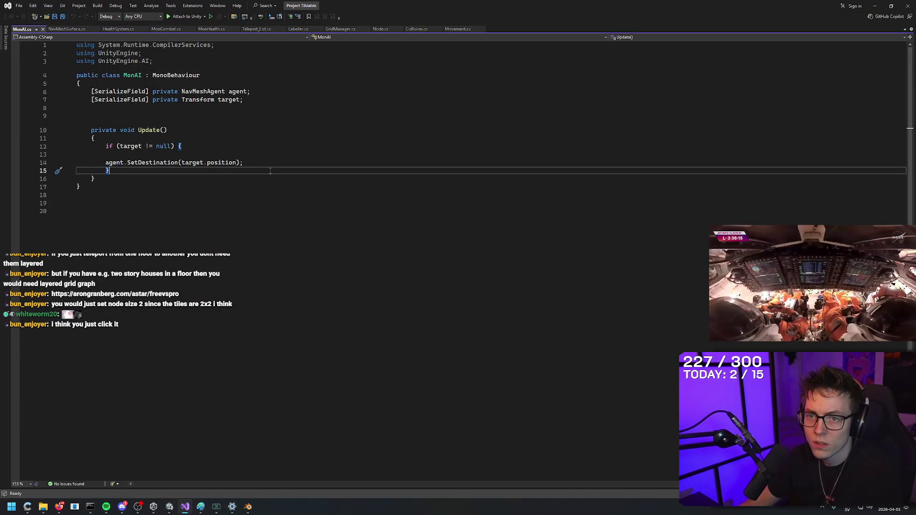
left_click(328, 126)
left_click(303, 178)
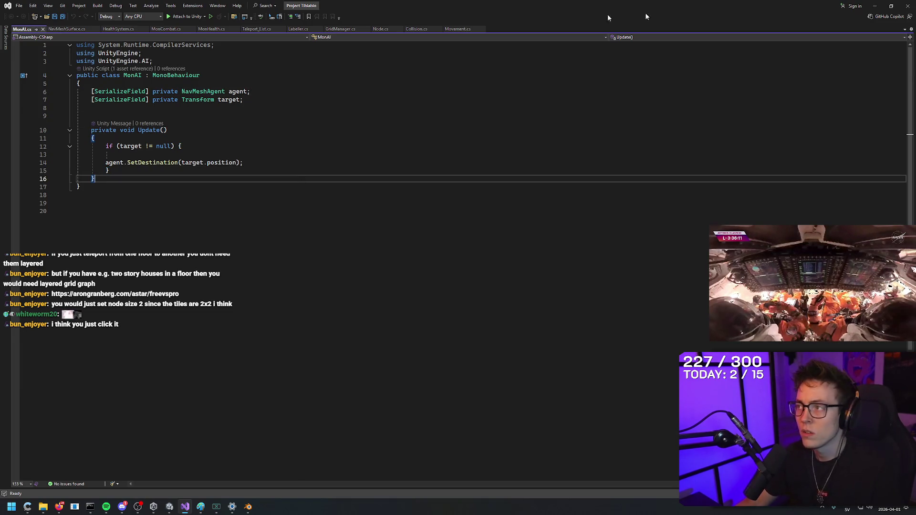
middle_click(25, 30)
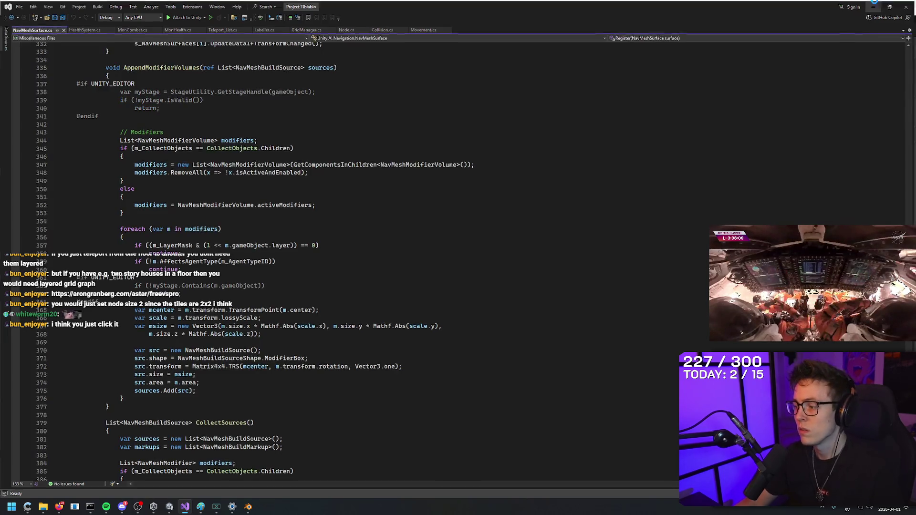
key("alt+Tab")
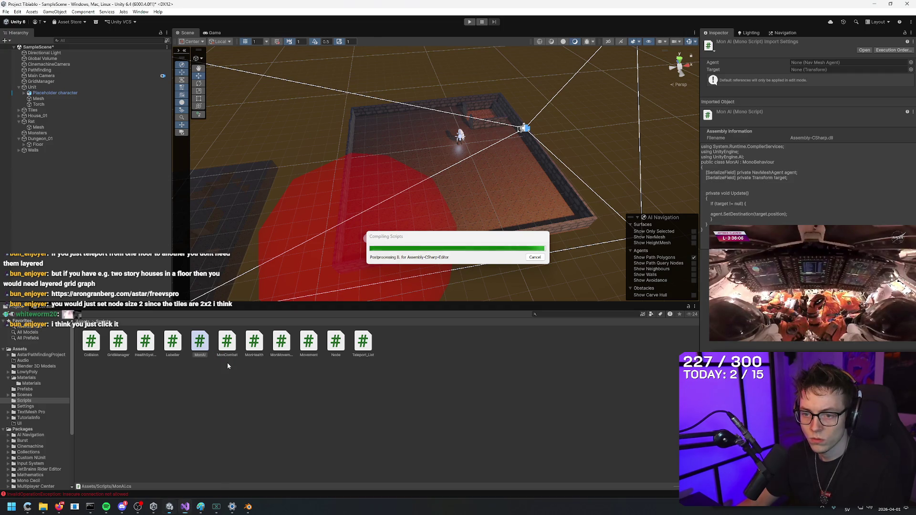
Delete MonAI.cs from the Scripts folder, confirming the deletion.
left_click(211, 353)
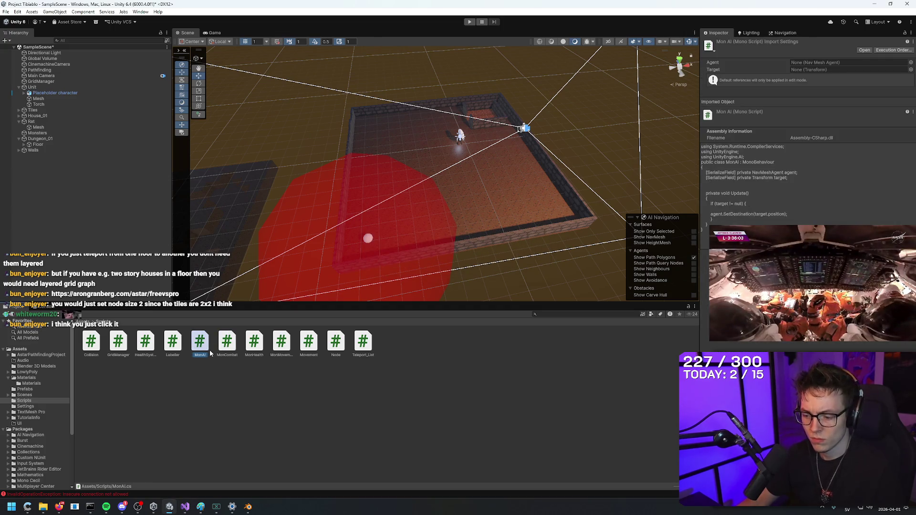
left_click(187, 344)
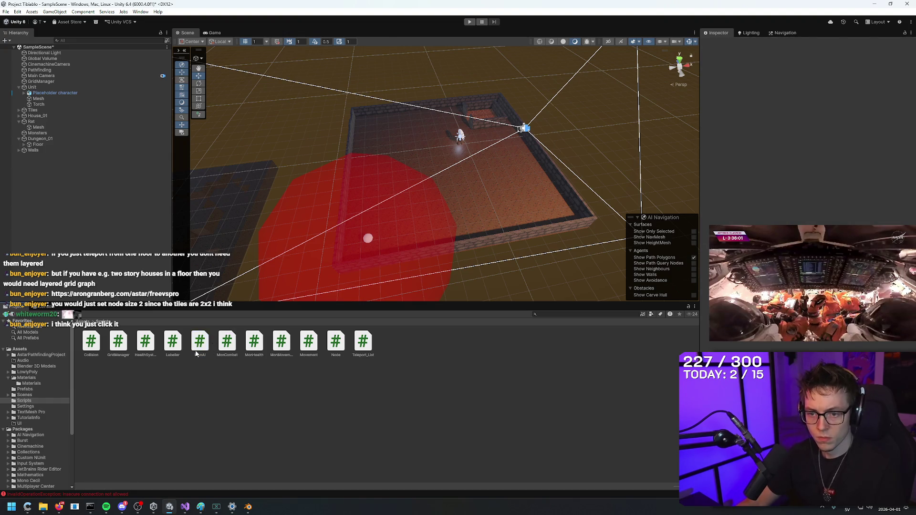
left_click(196, 352)
key("Delete")
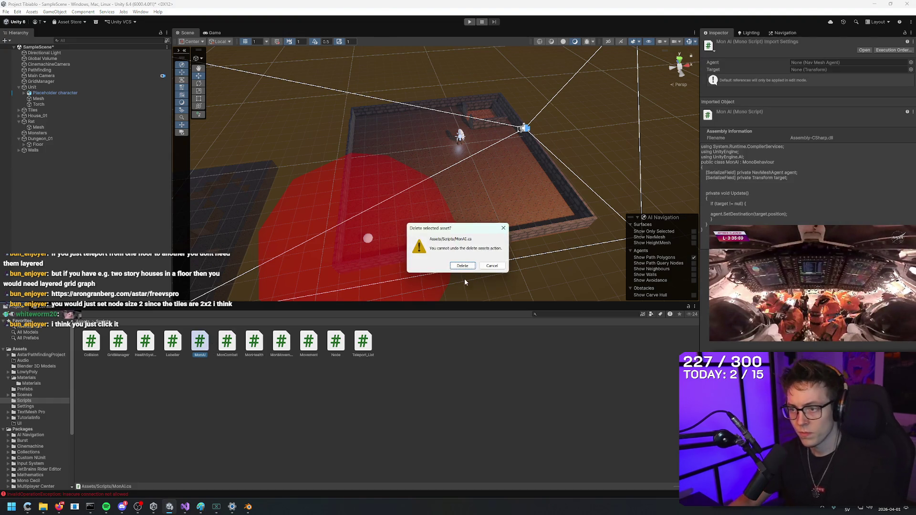
left_click(463, 266)
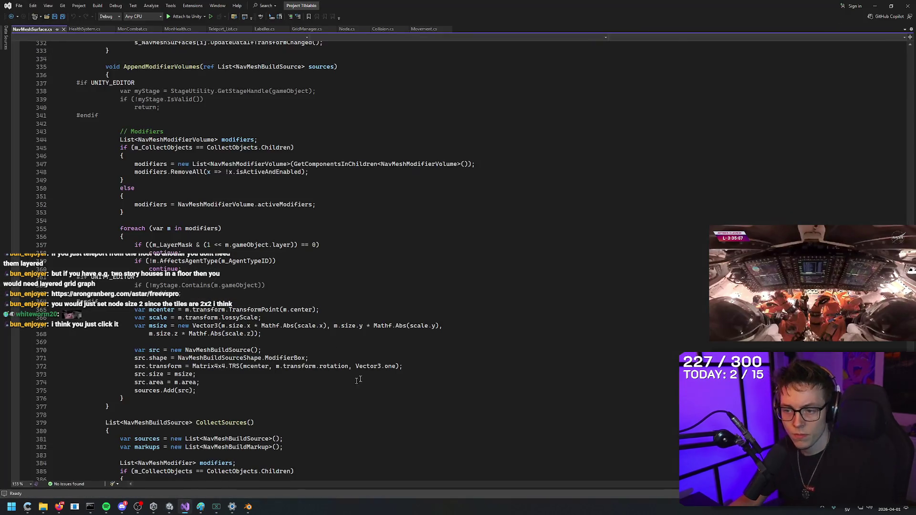
Minimize Visual Studio and bring the browser window to the front.
left_click(881, 4)
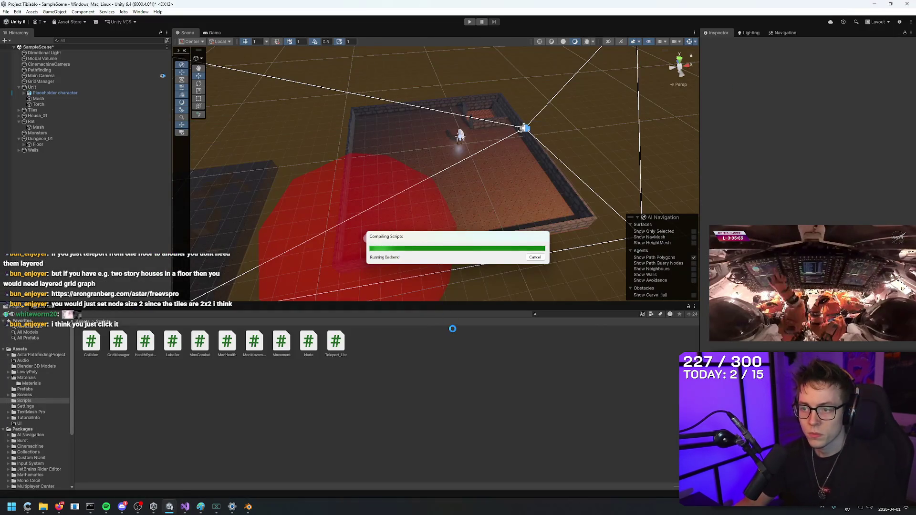
mouse_move(59, 507)
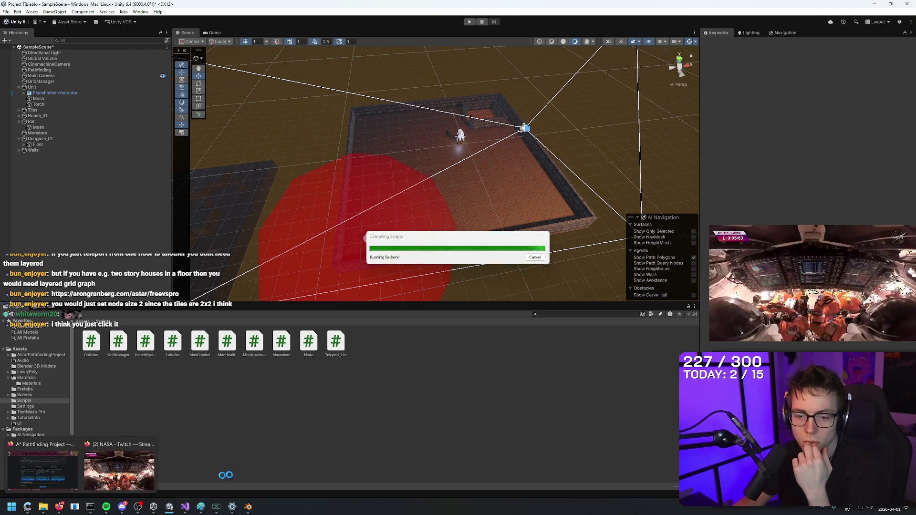
left_click(117, 470)
Switch to the NASA Artemis II stream, unmute it, and briefly open and close a jabo stream tab.
left_click(354, 79)
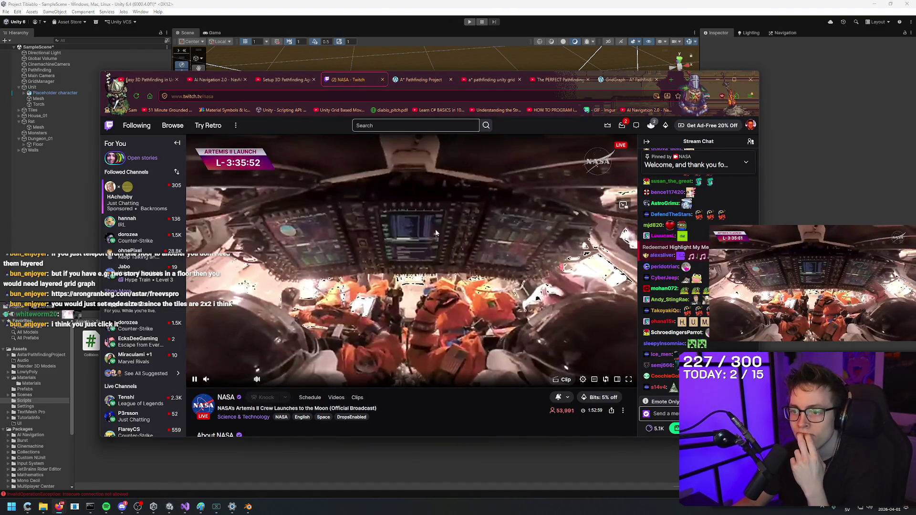
left_click(206, 379)
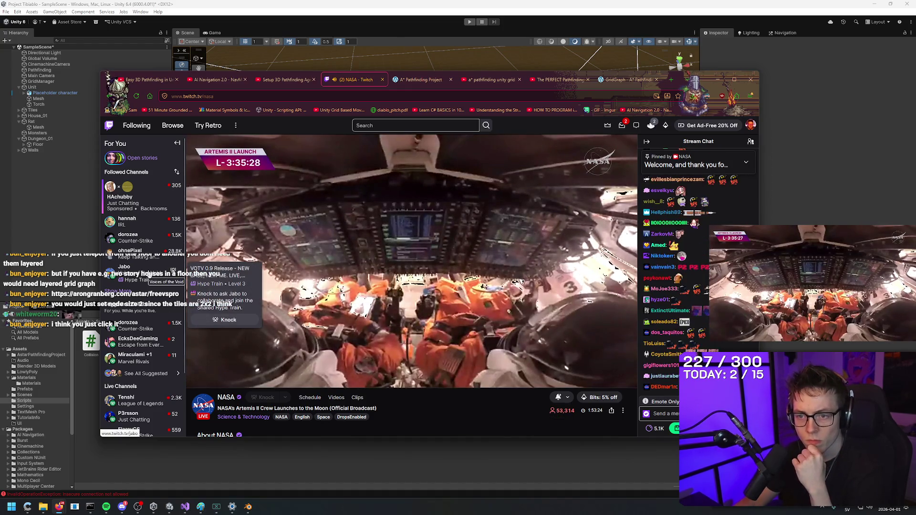
middle_click(159, 271)
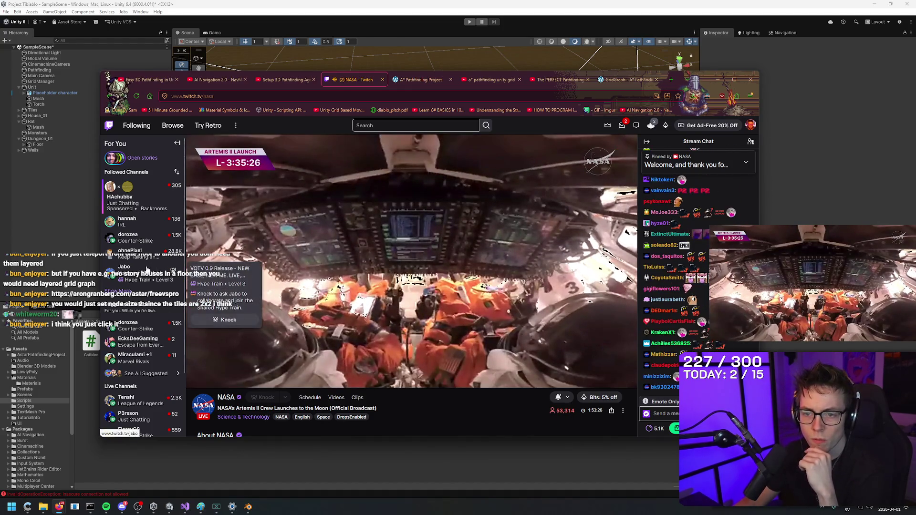
left_click(385, 79)
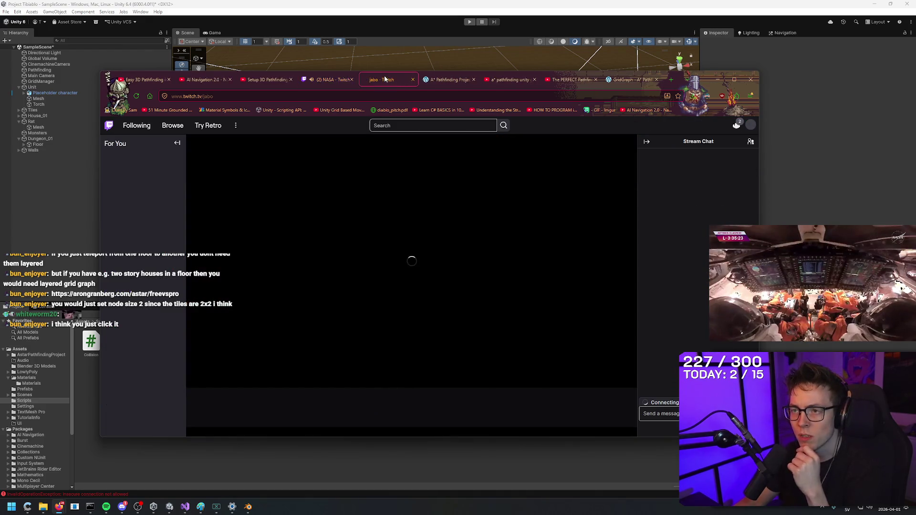
middle_click(384, 77)
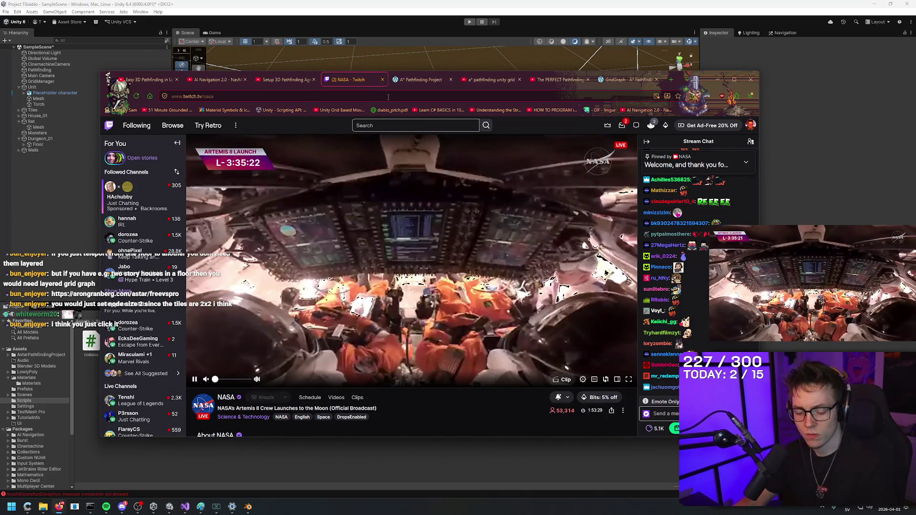
Search Google for 'voices of the void' in a new tab, then close the results.
key("ctrl+t")
type("voices of the ")
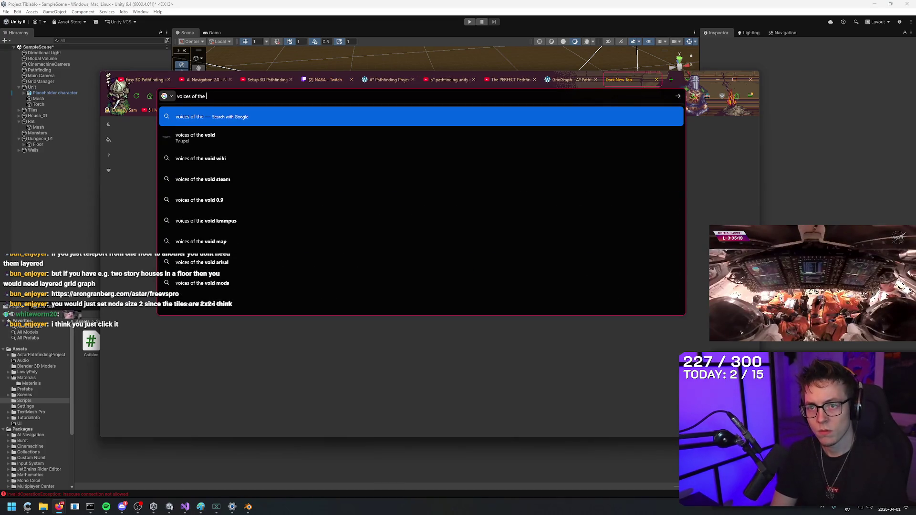
type("void")
key("Return")
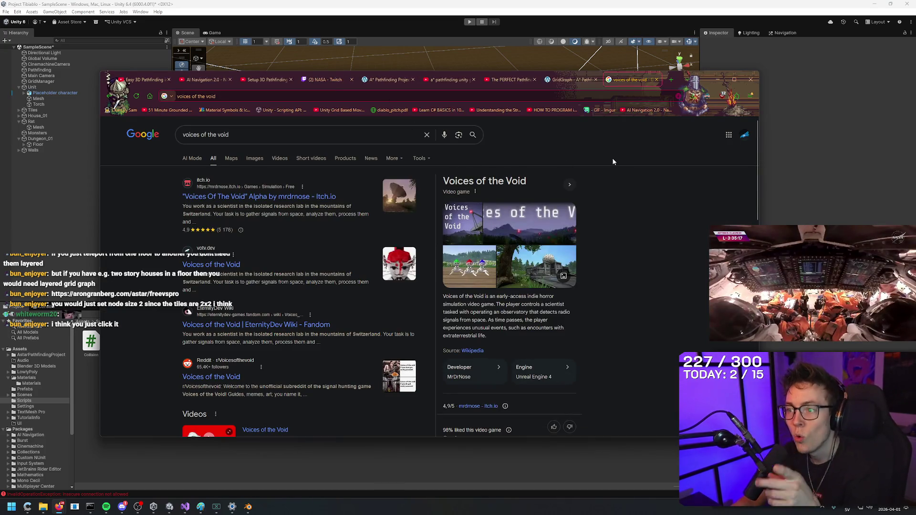
middle_click(634, 82)
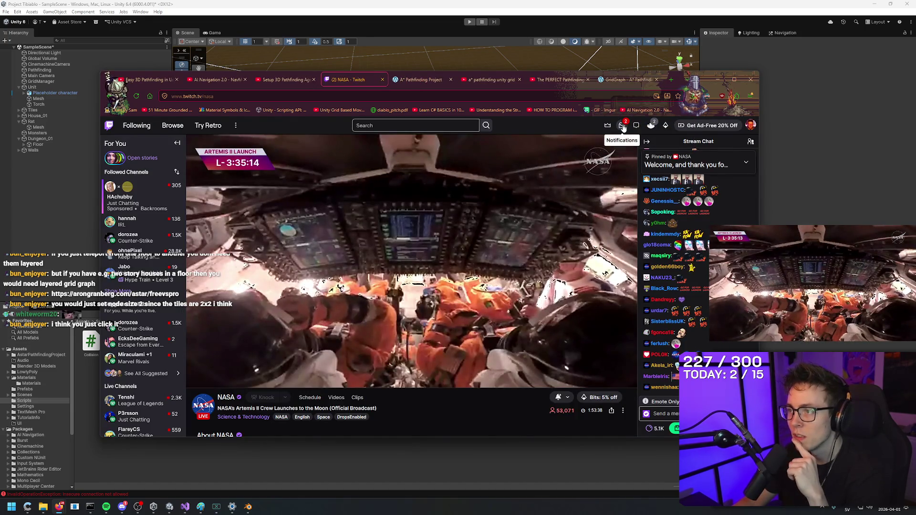
Glance at Twitch notifications and expand, then collapse, the pinned NASA chat message.
left_click(623, 125)
left_click(623, 124)
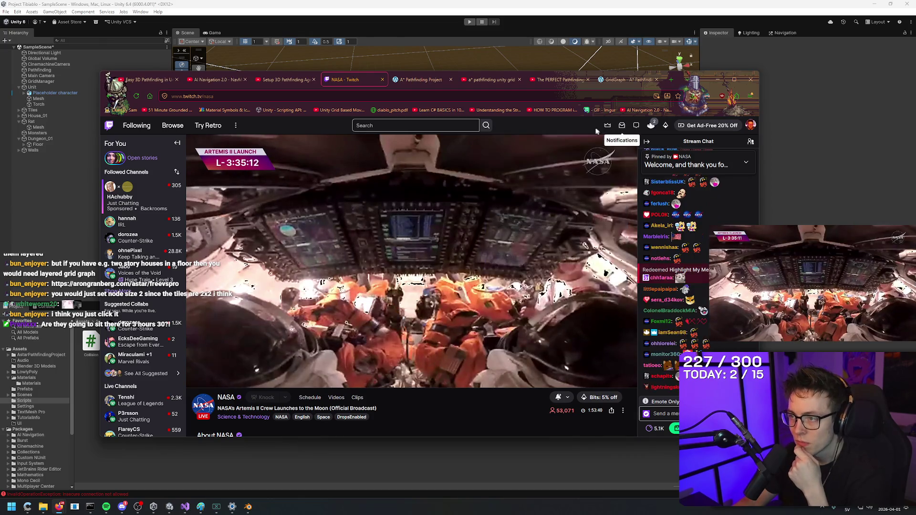
right_click(573, 131)
left_click(694, 177)
left_click(694, 177)
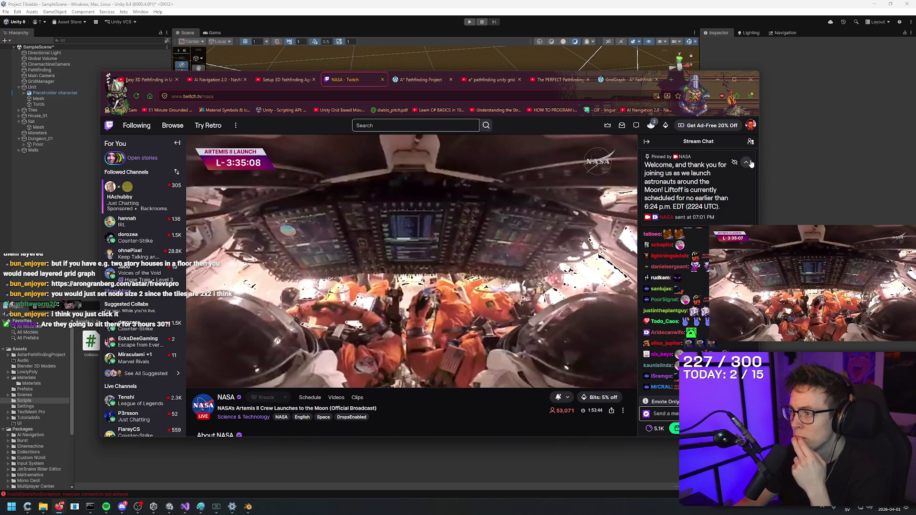
left_click(746, 163)
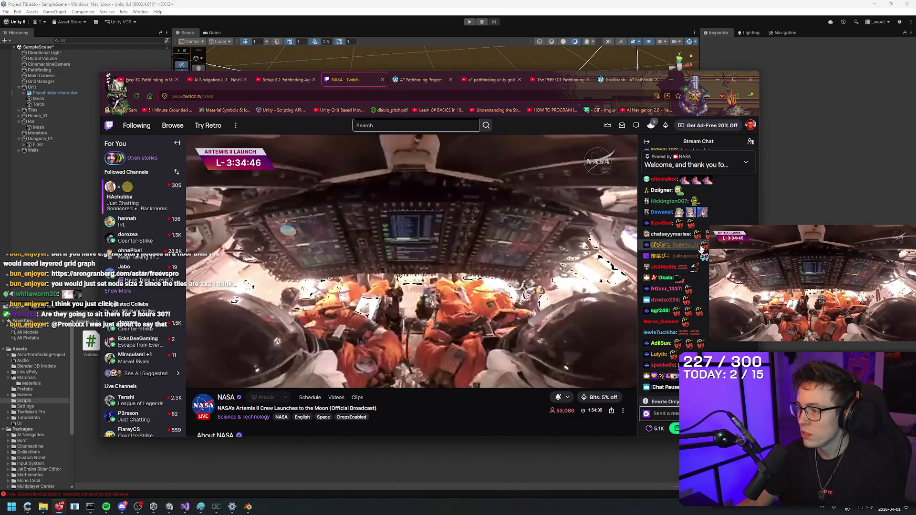
Scroll the stream chat and open, then close, the chat identity settings.
mouse_move(704, 246)
scroll(704, 246, "down", 2)
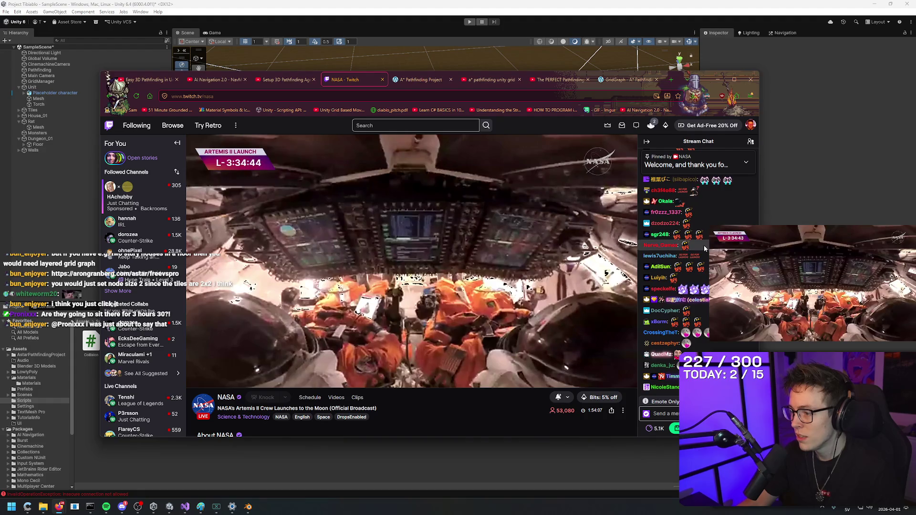
mouse_move(656, 354)
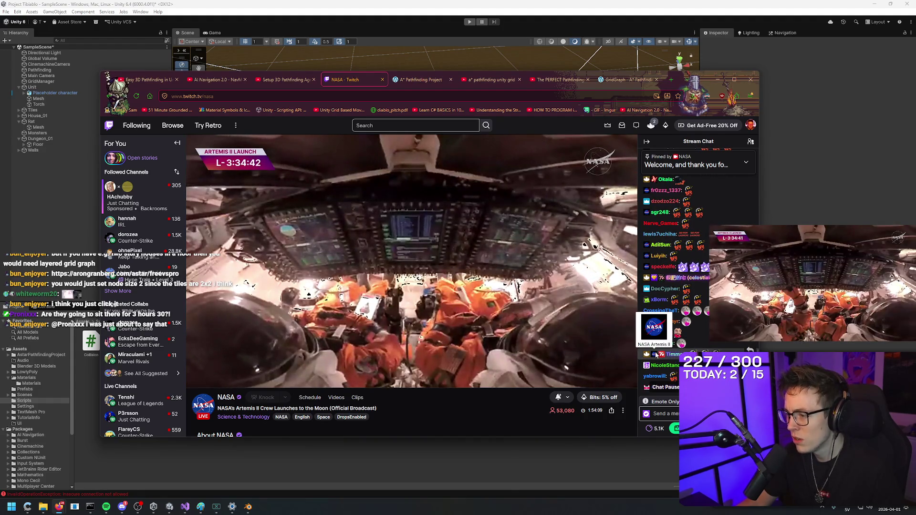
left_click(647, 413)
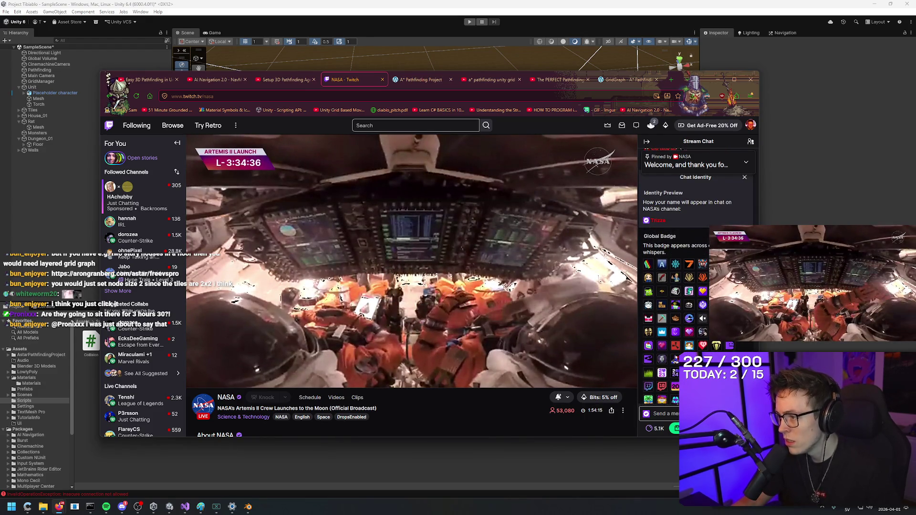
left_click(646, 414)
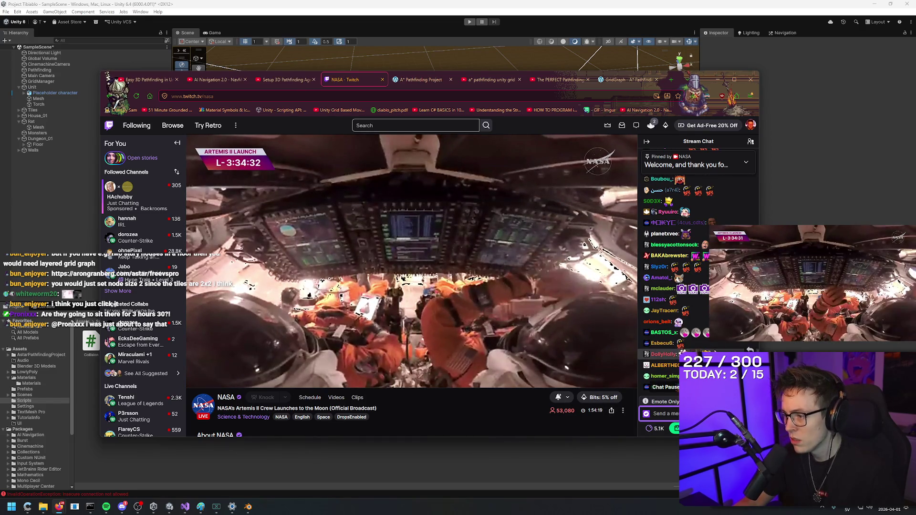
View a chatter's viewer card, close it, and return to Unity's dungeon room view.
left_click(659, 334)
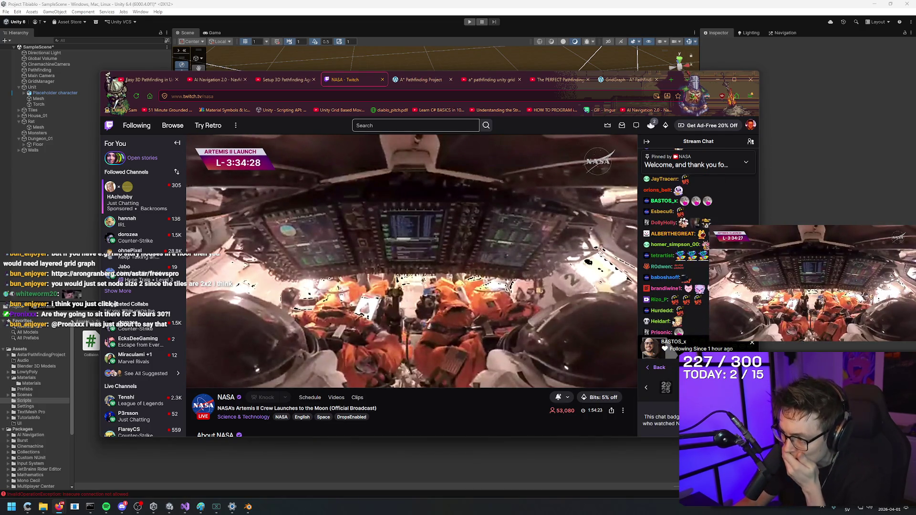
left_click_drag(677, 426, 675, 412)
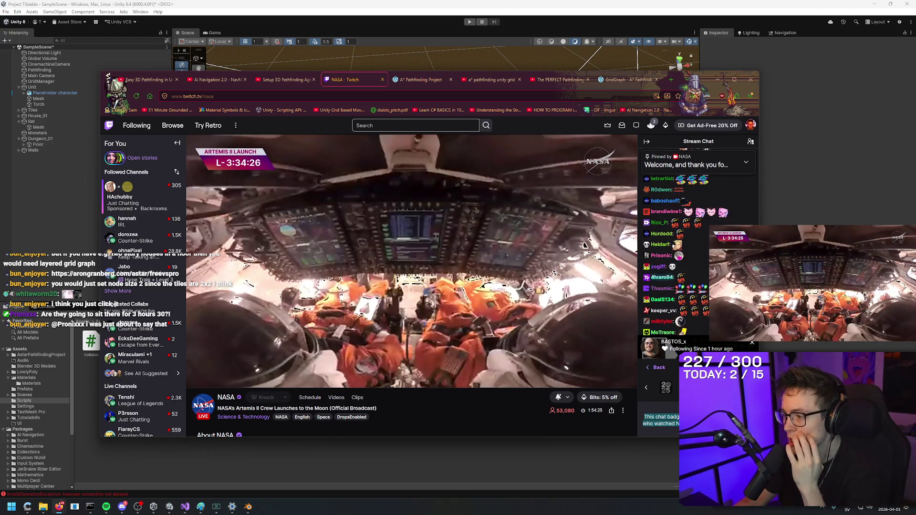
left_click(752, 343)
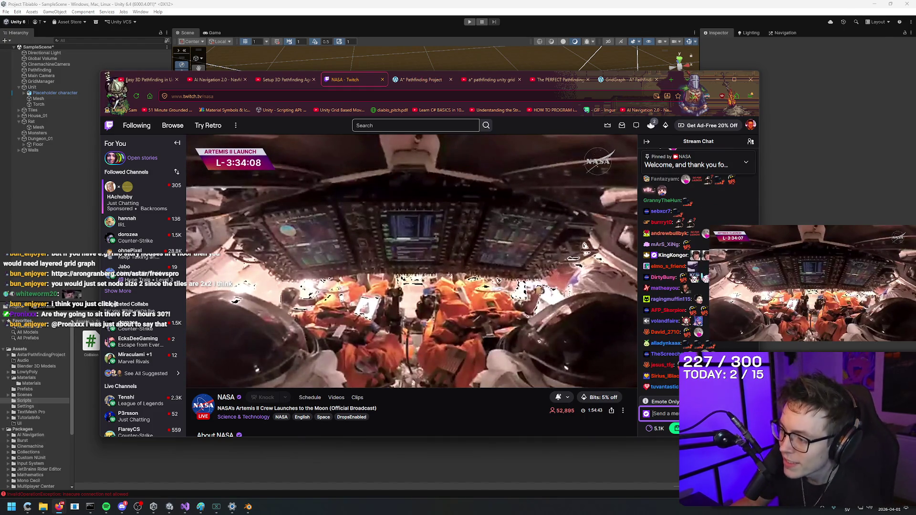
left_click(406, 4)
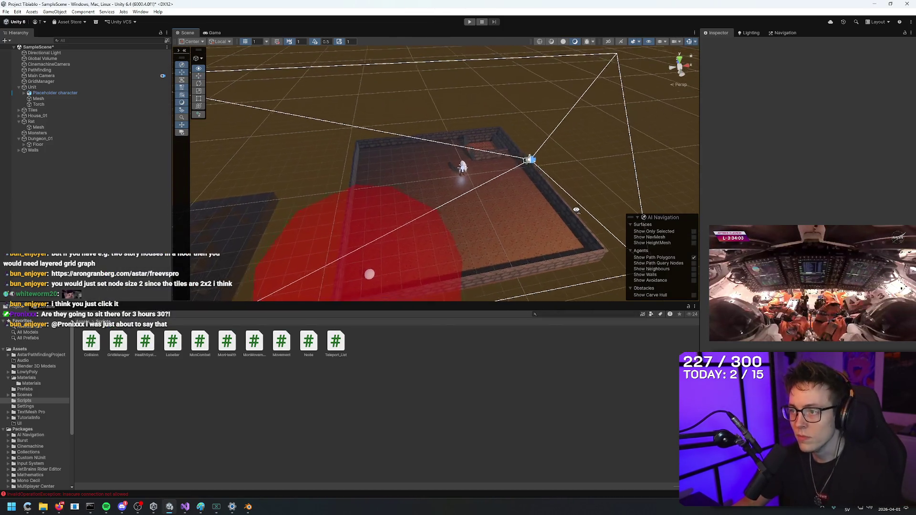
mouse_move(576, 210)
left_mouse_down()
mouse_move(608, 186)
mouse_move(622, 195)
mouse_move(391, 284)
left_mouse_up()
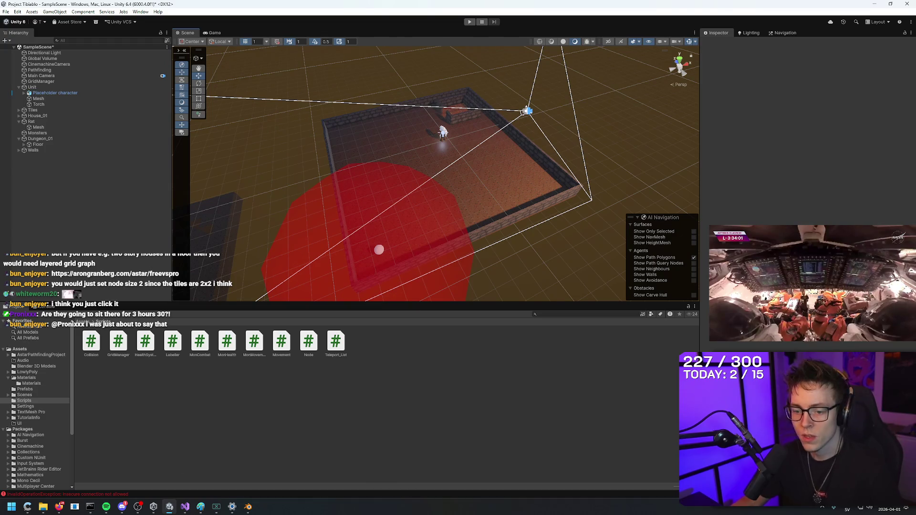
Bring the browser forward and switch to The PERFECT Pathfinding video tab.
mouse_move(189, 512)
mouse_move(59, 512)
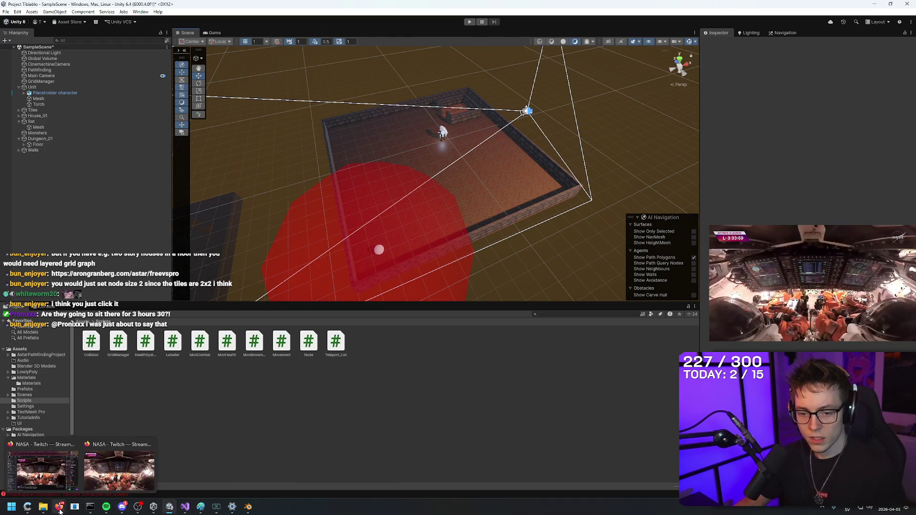
left_click(43, 470)
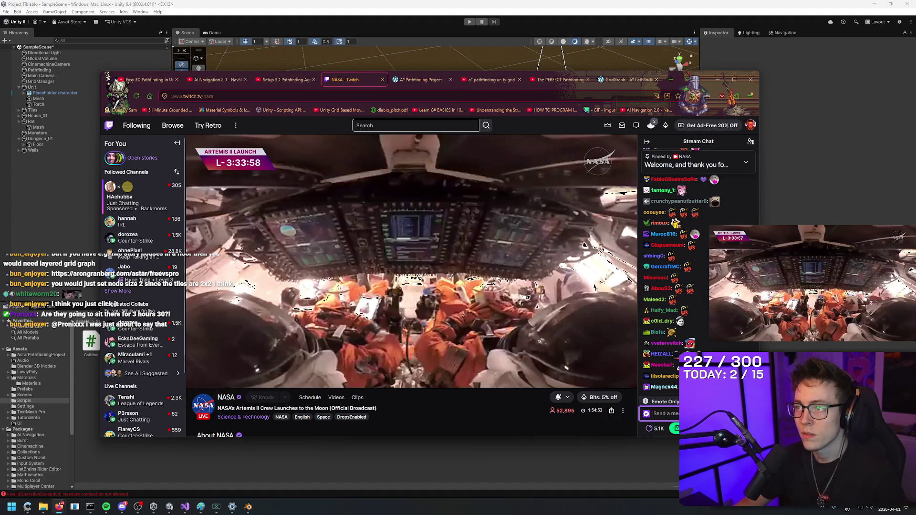
key("ctrl+Tab")
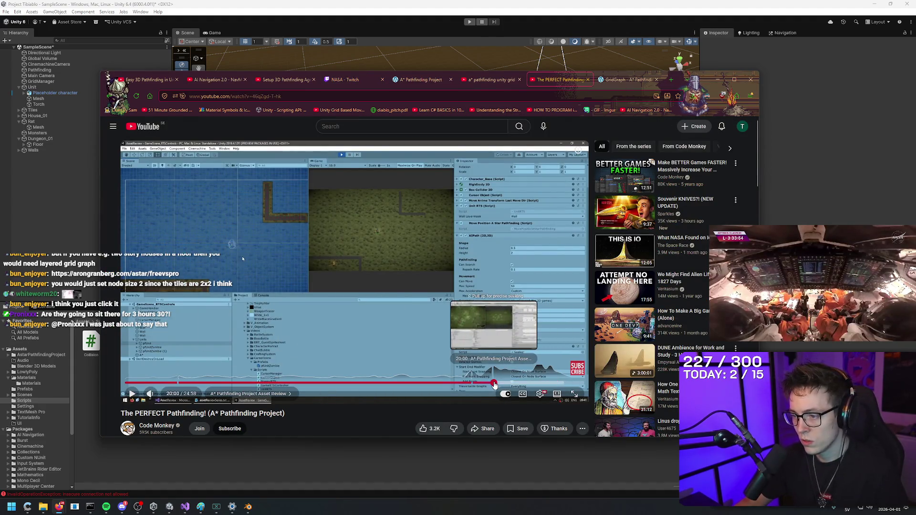
Scrub the video between 19:02 and 19:42, pause at 19:45, and minimize the browser.
left_click(475, 383)
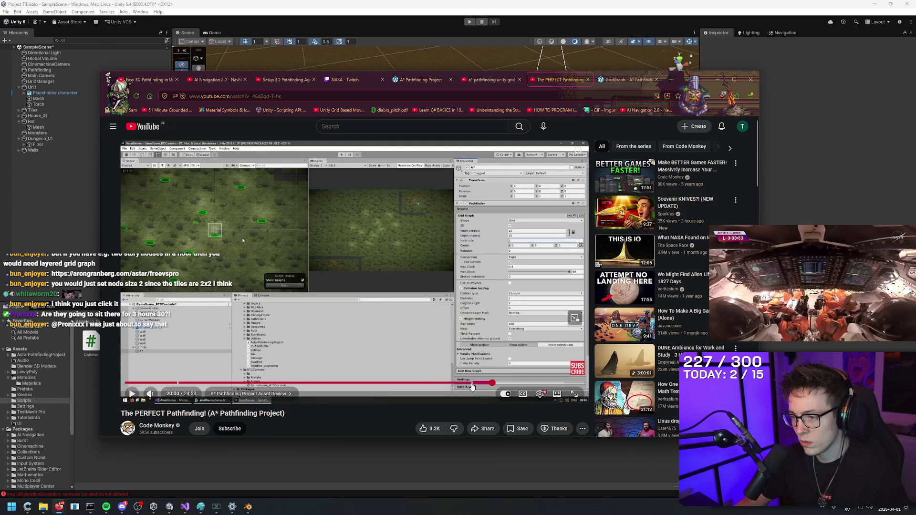
left_click(481, 383)
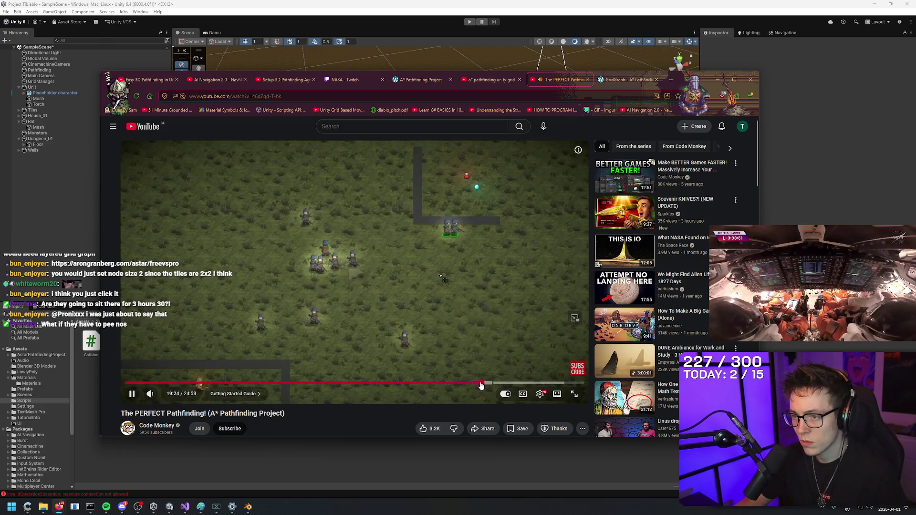
left_click(474, 364)
left_click(486, 311)
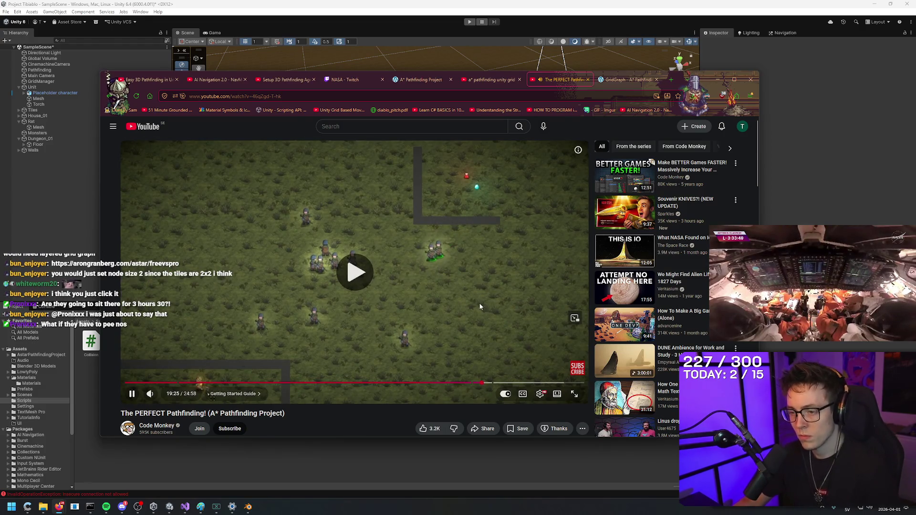
key("Right")
key("Right")
key("Right")
key("Right")
key("Right")
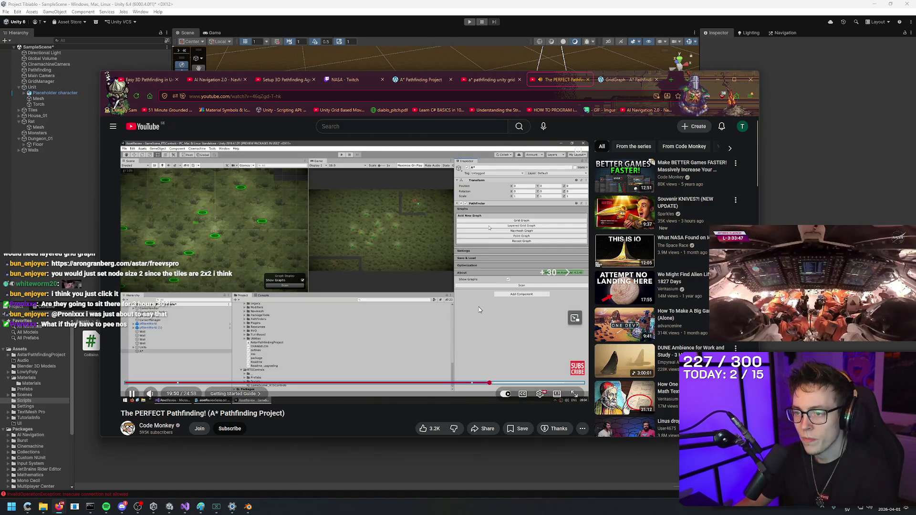
key("Left")
key("Left")
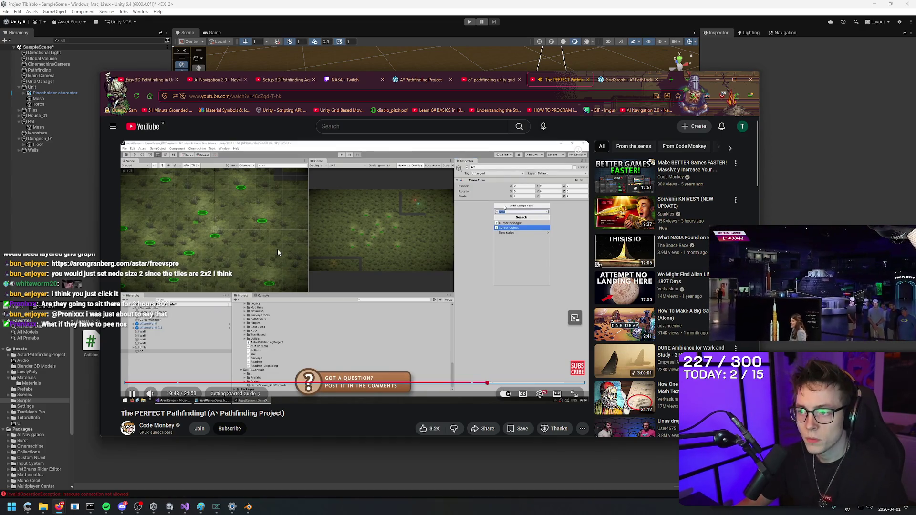
left_click(323, 365)
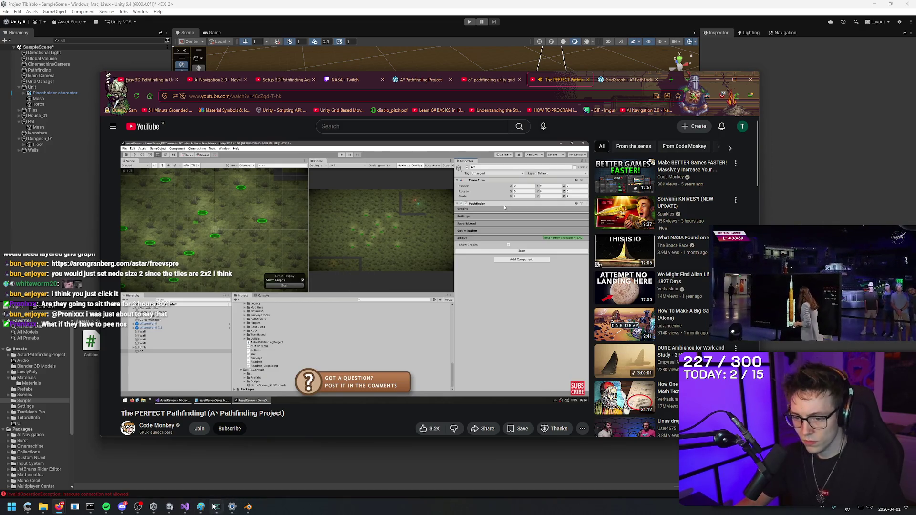
left_click(231, 506)
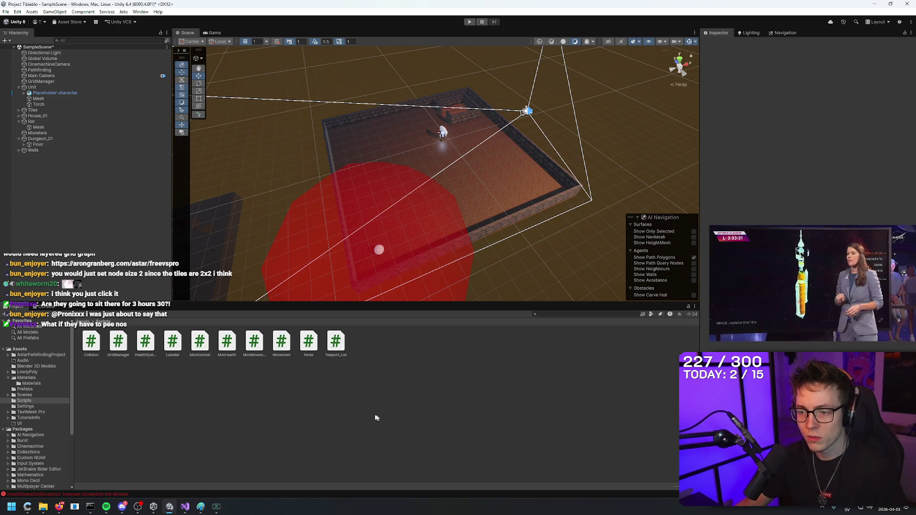
Create an empty game object in the Hierarchy named 'A* Pathfinding'.
right_click(58, 171)
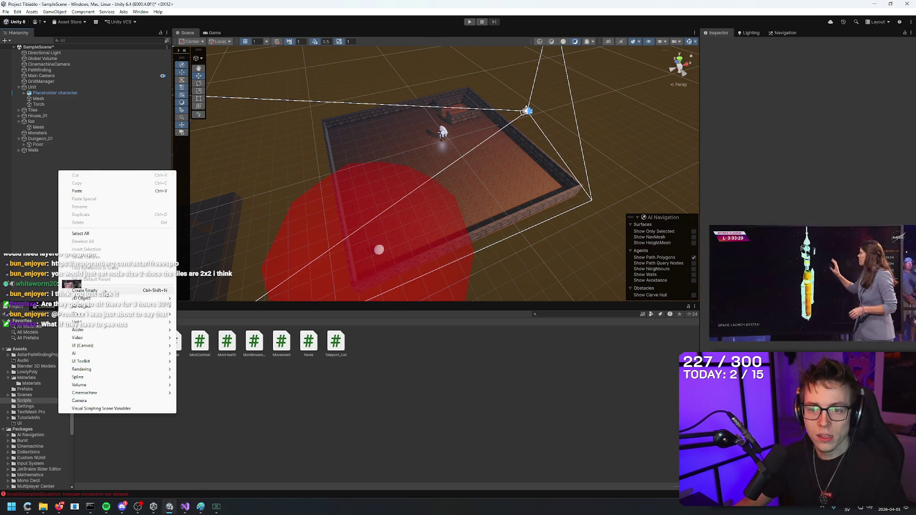
left_click(106, 291)
type("*")
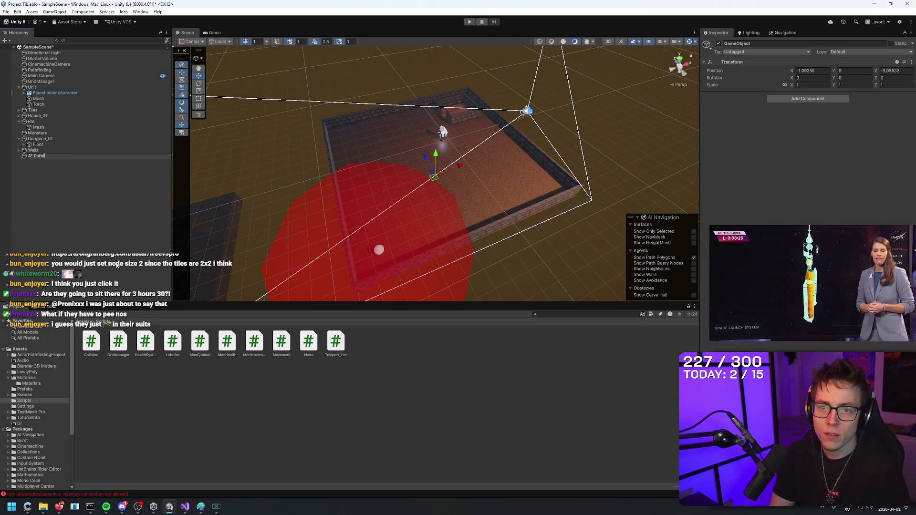
key("Return")
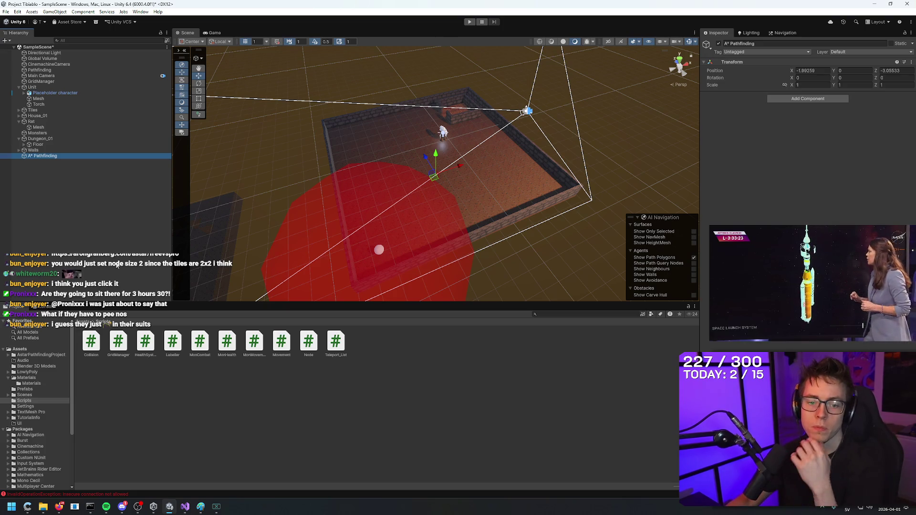
Deselect the A* Pathfinding object and dismiss the Hierarchy context menu without adding anything.
left_click(114, 192)
right_click(104, 192)
left_click(98, 192)
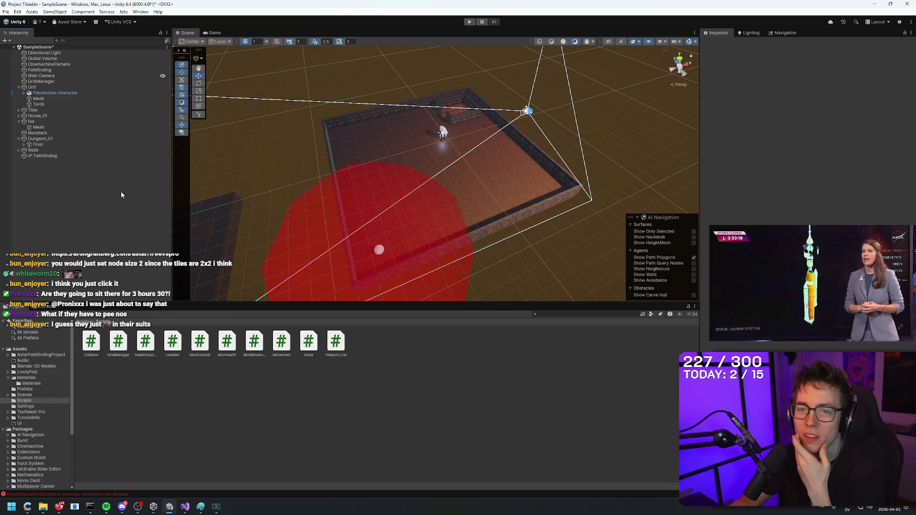
right_click(101, 193)
left_click(90, 195)
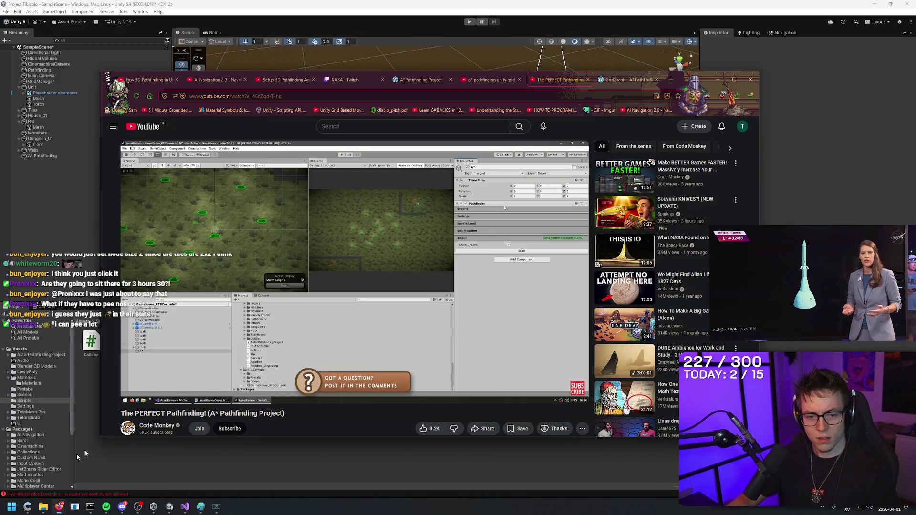
Search Google in a new tab for 'do astronauts pee in their pressure suits?'.
left_click(59, 506)
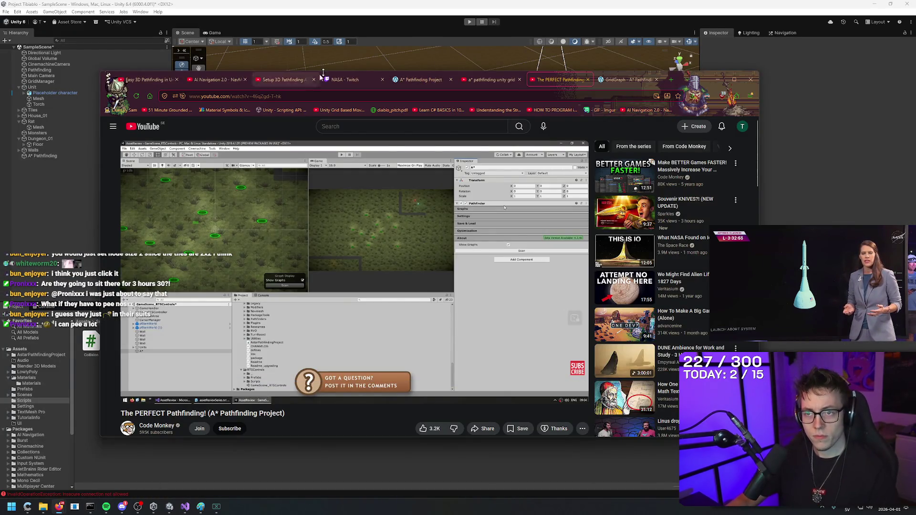
left_click(336, 80)
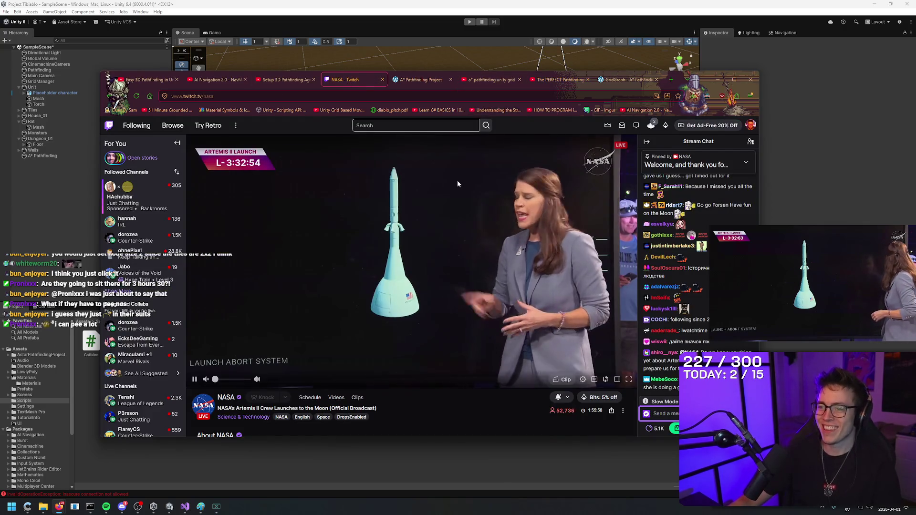
key("ctrl+t")
type("do")
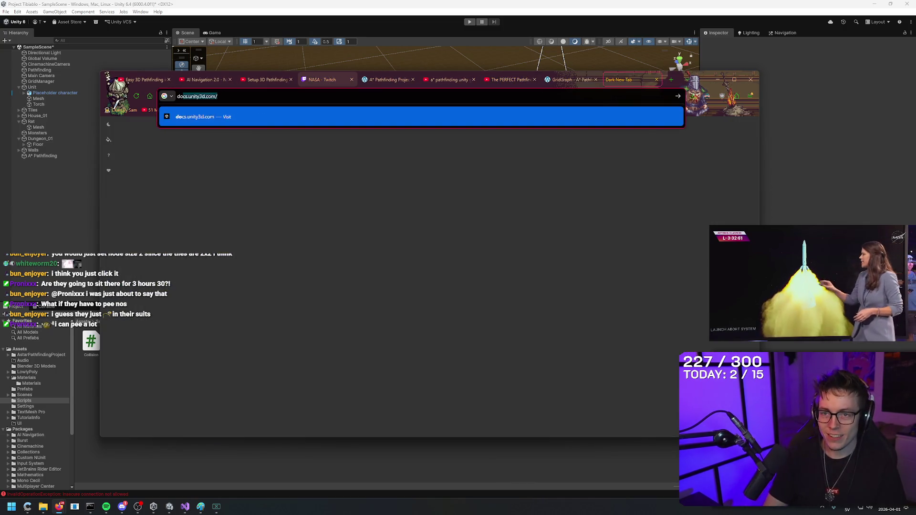
type(" astronauts pee in")
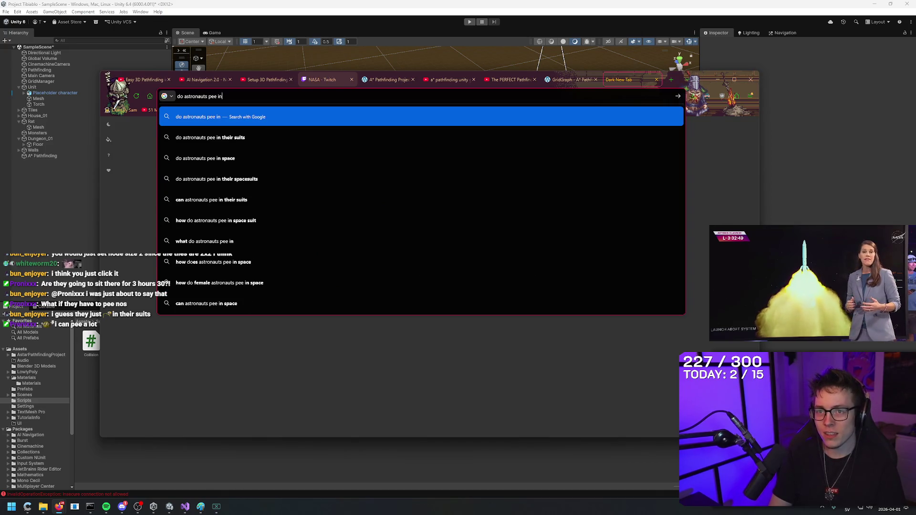
type(" their pressure su")
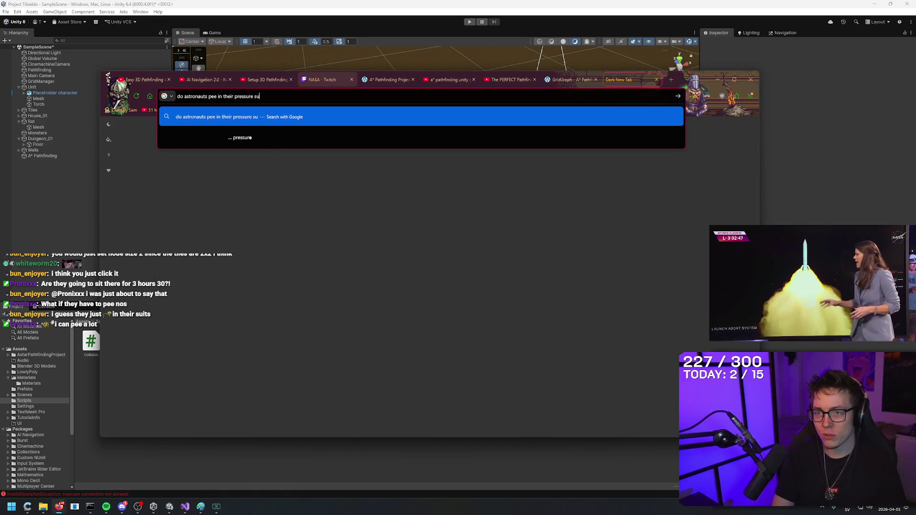
type("its?")
key("Return")
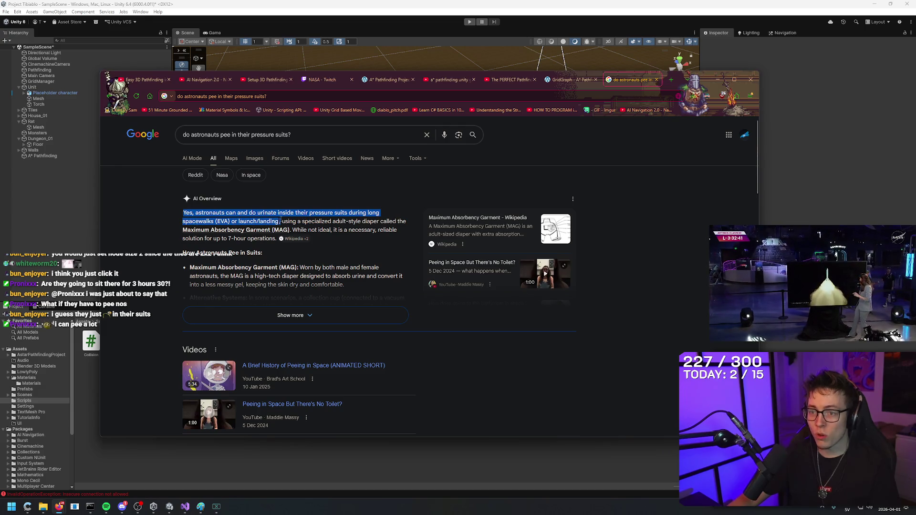
Refine the query with 'the suits they wear during launch' and resubmit it.
left_click(327, 136)
type("I mean durin")
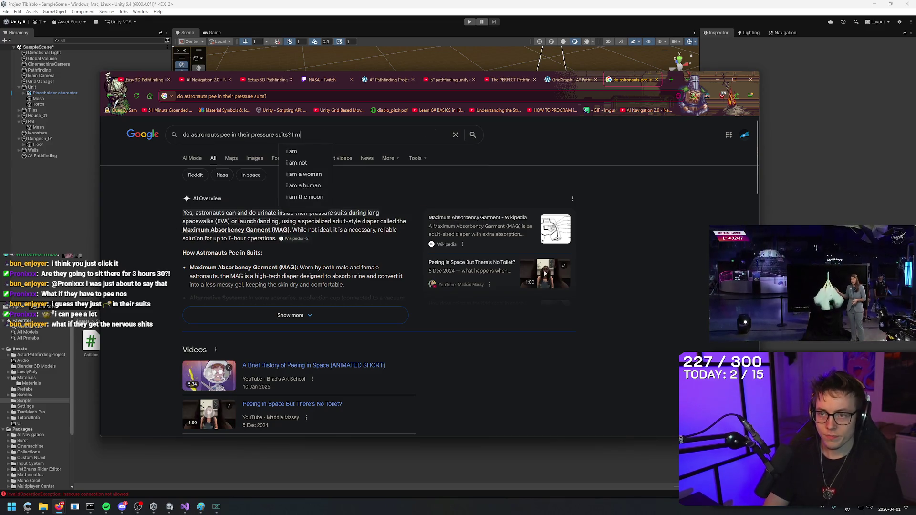
key("BackSpace")
key("BackSpace")
type("the suits they wear during ")
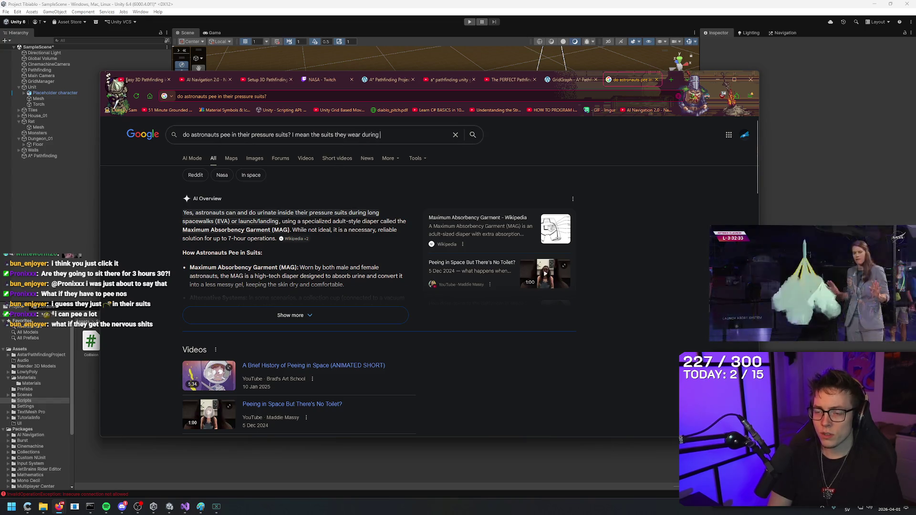
type("launch")
key("Return")
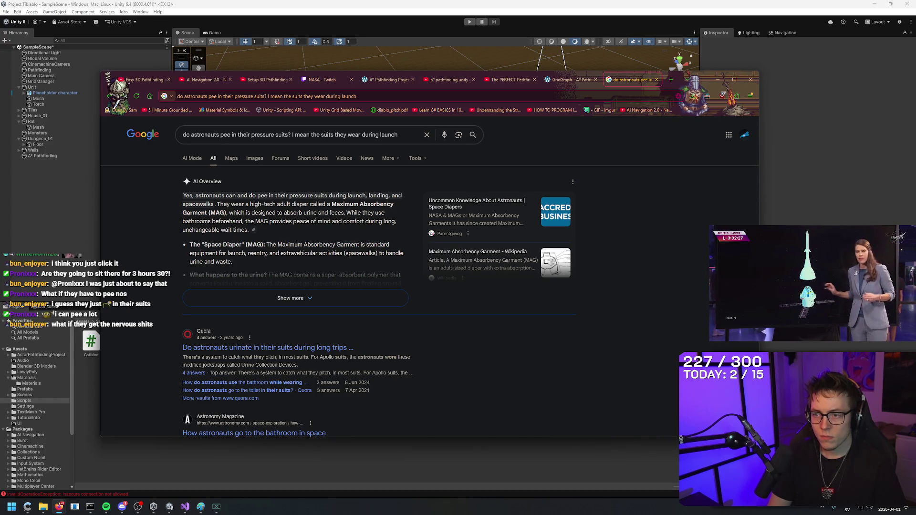
Dismiss the search suggestions and context menu to read the results page.
left_click(405, 135)
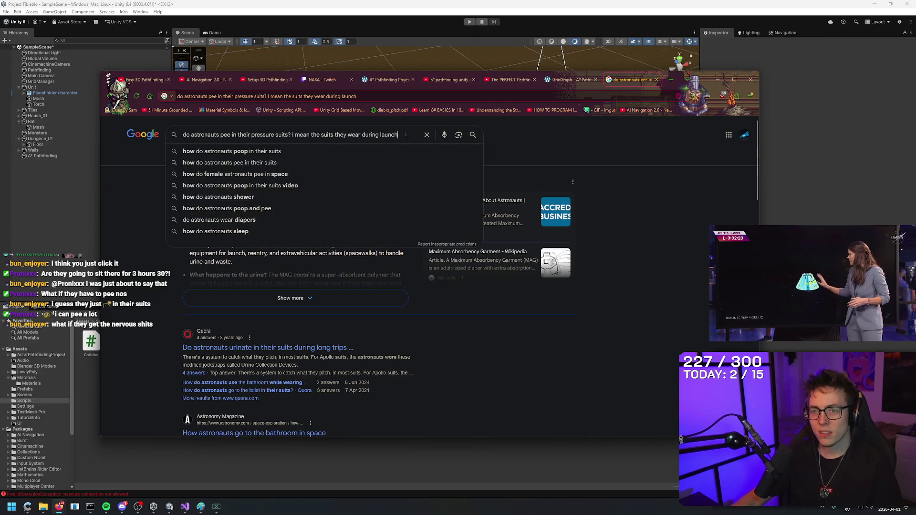
right_click(541, 143)
right_click(524, 138)
left_click(514, 137)
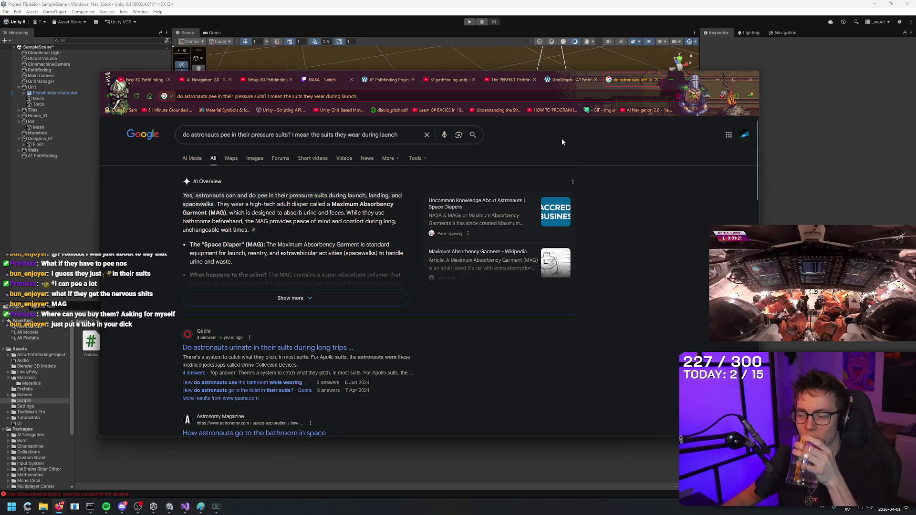
right_click(604, 149)
key("Escape")
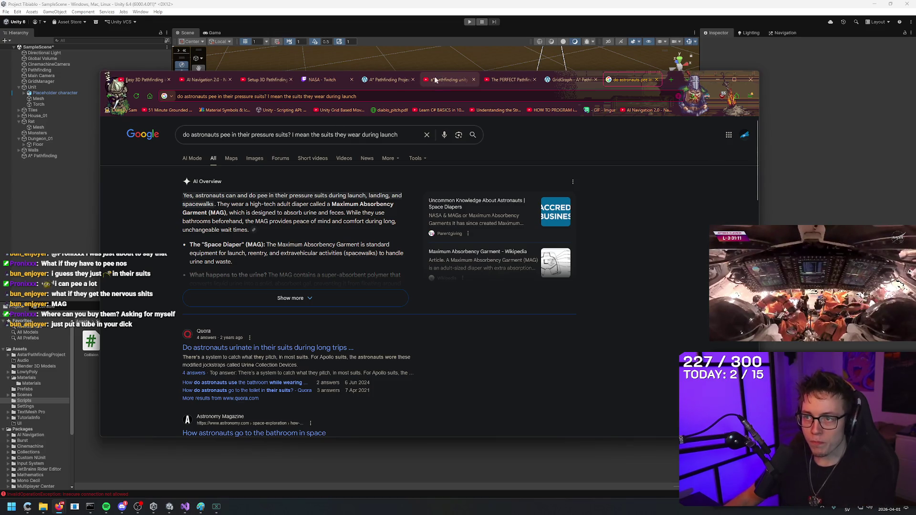
Flip through the open tabs and close the astronaut search tab.
left_click(514, 79)
left_click(447, 79)
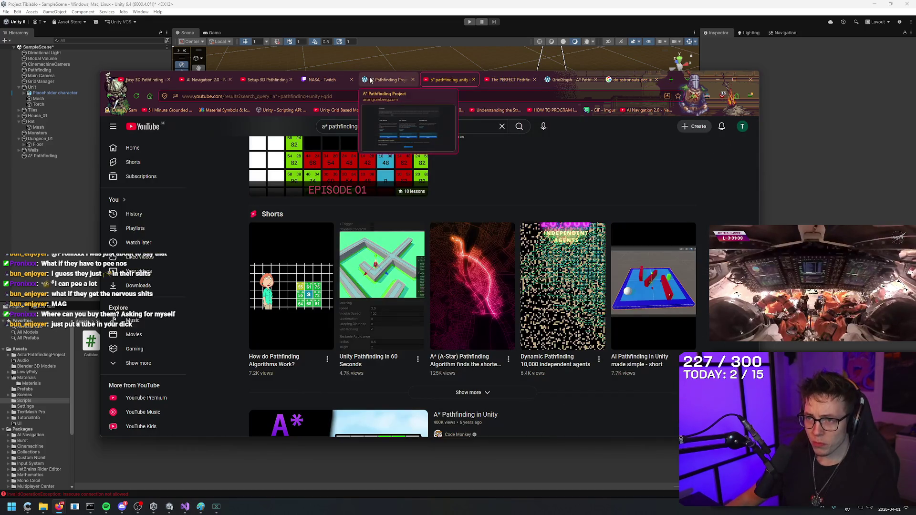
left_click(326, 80)
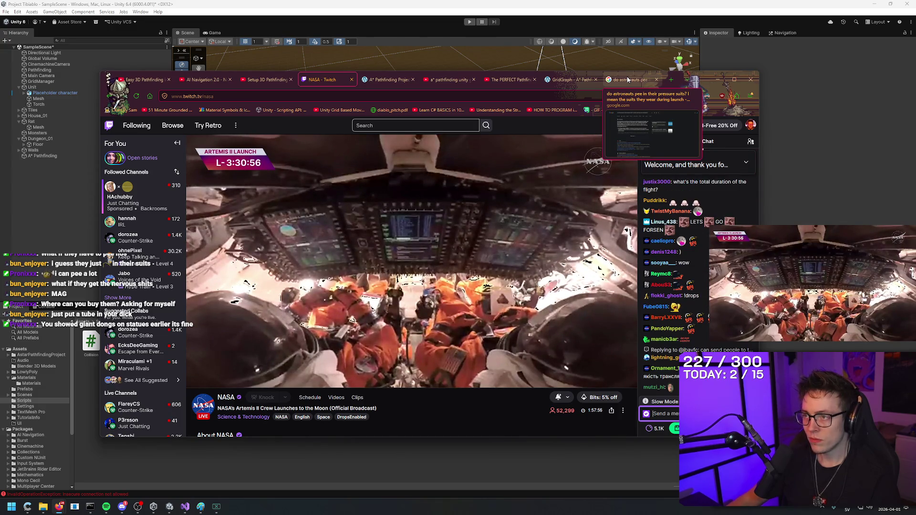
middle_click(628, 80)
Play The PERFECT Pathfinding video, then select the A* Pathfinding object back in Unity.
left_click(556, 80)
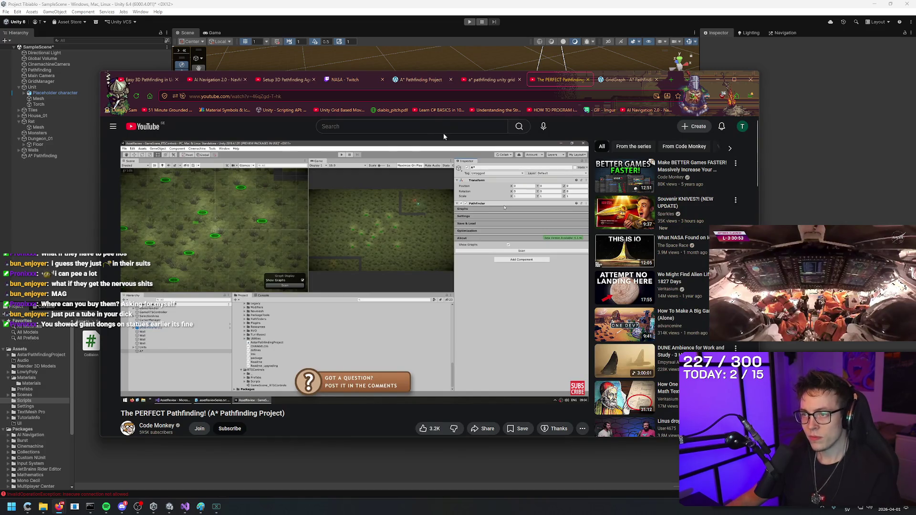
left_click(482, 82)
left_click(556, 80)
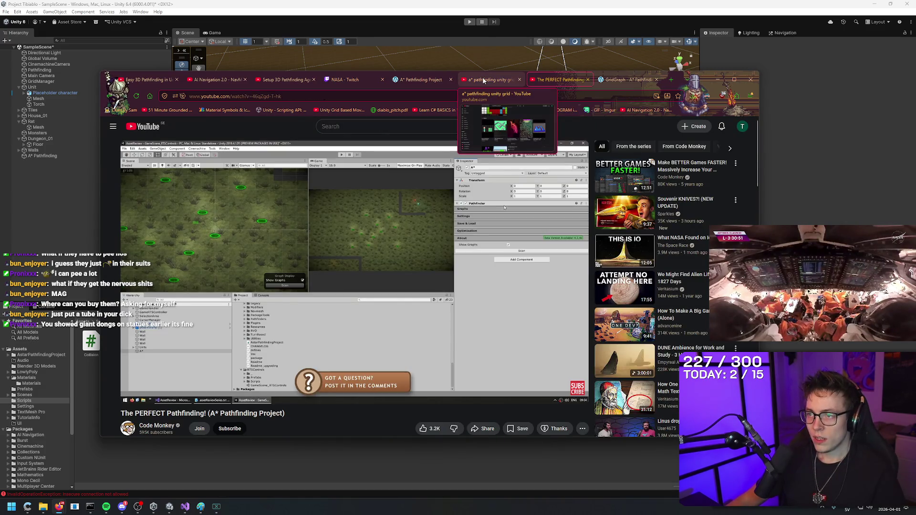
left_click(483, 80)
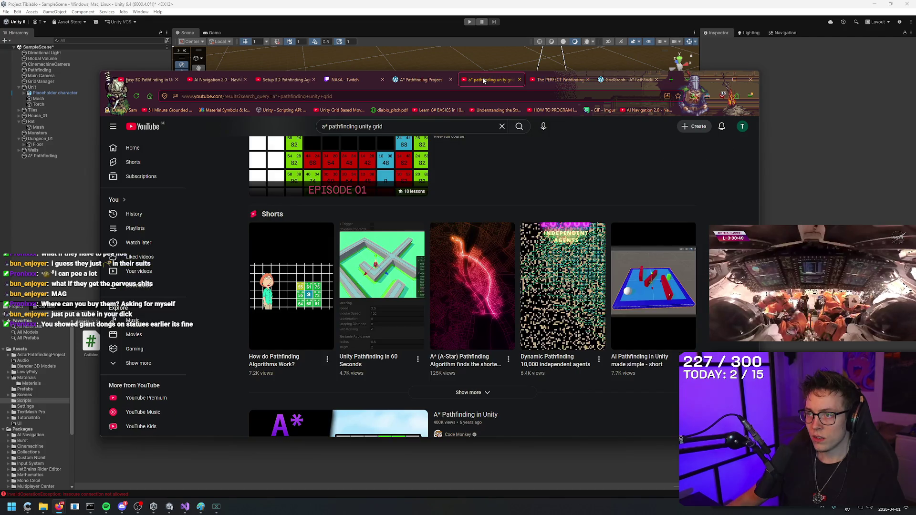
left_click(520, 80)
left_click(445, 255)
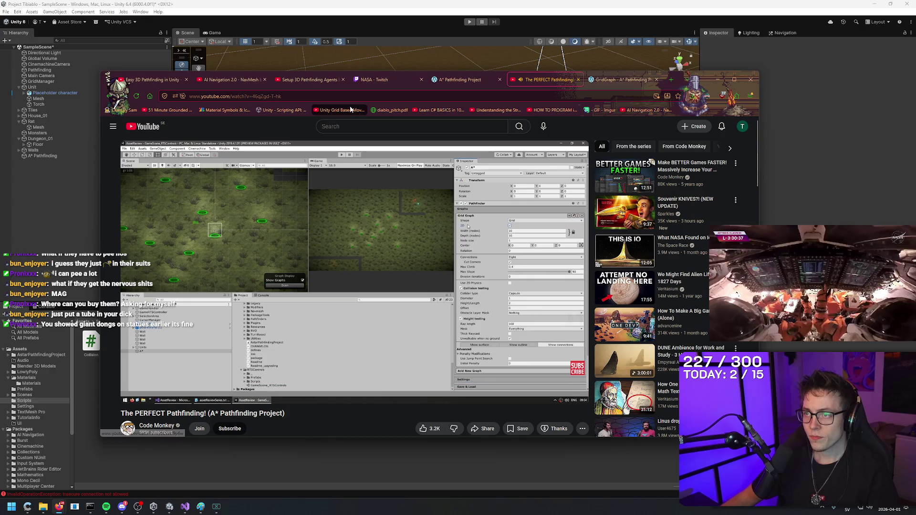
left_click(62, 147)
left_click(62, 156)
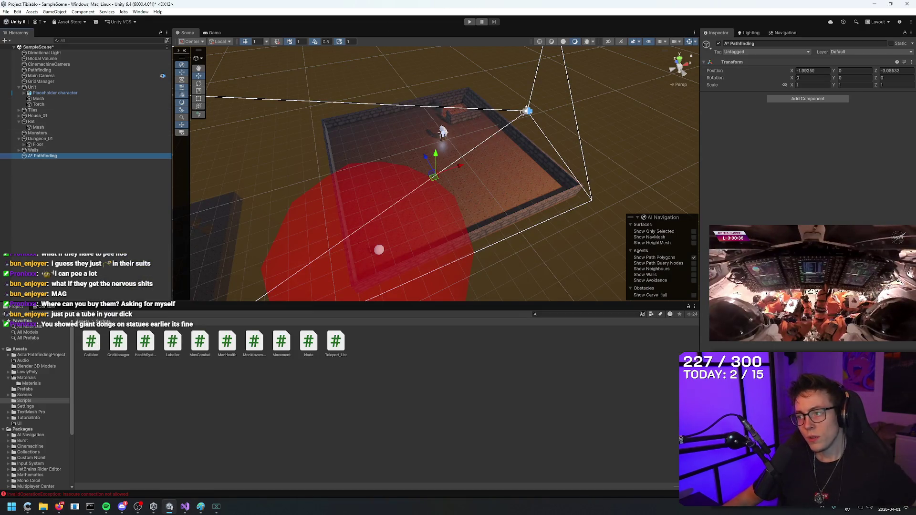
Add the Pathfinder component by searching 'pathfind', create a Grid Graph and set its node size to 2.
left_click(815, 102)
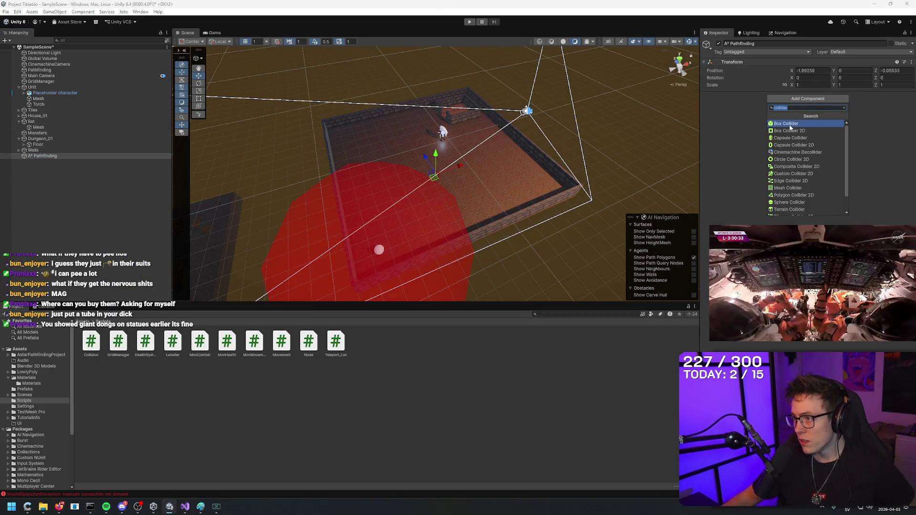
type("pathfi")
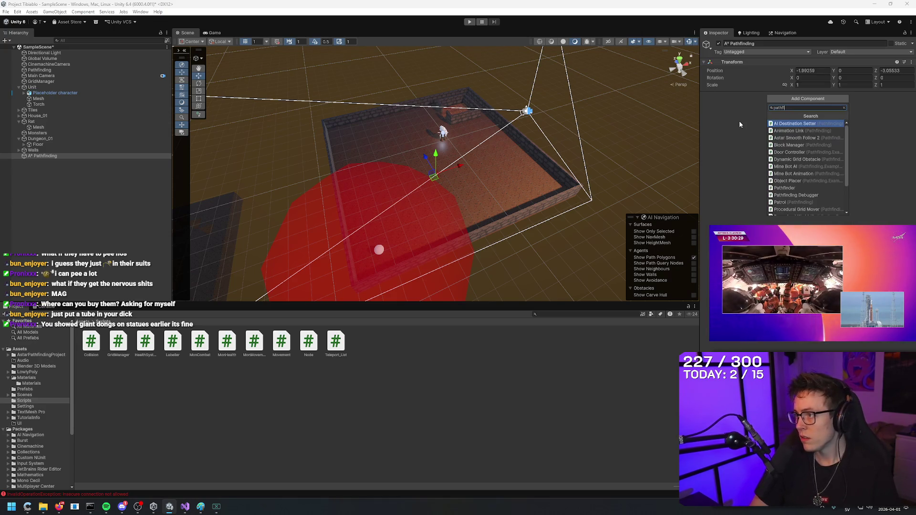
type("nd")
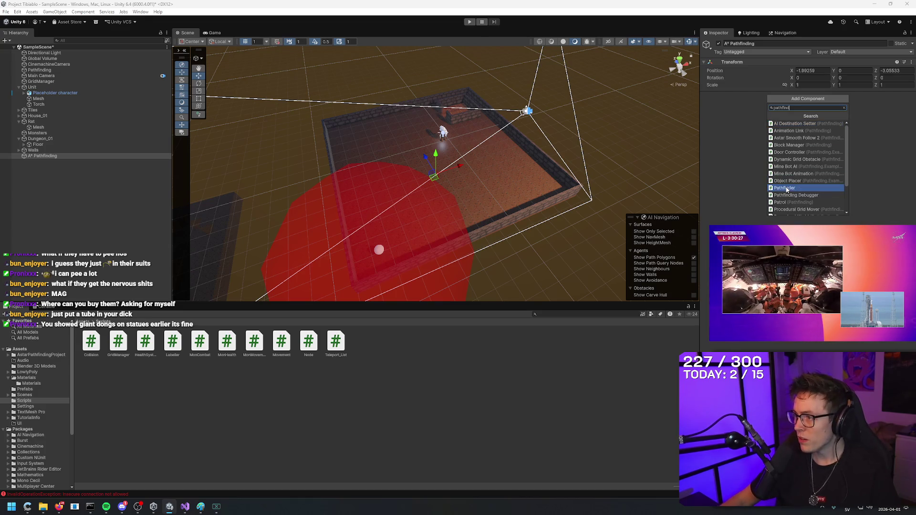
left_click(786, 189)
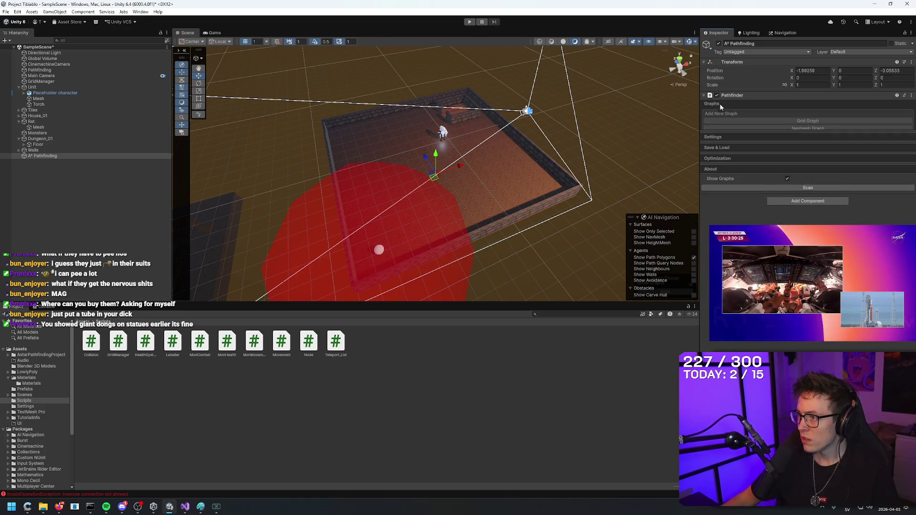
left_click(808, 121)
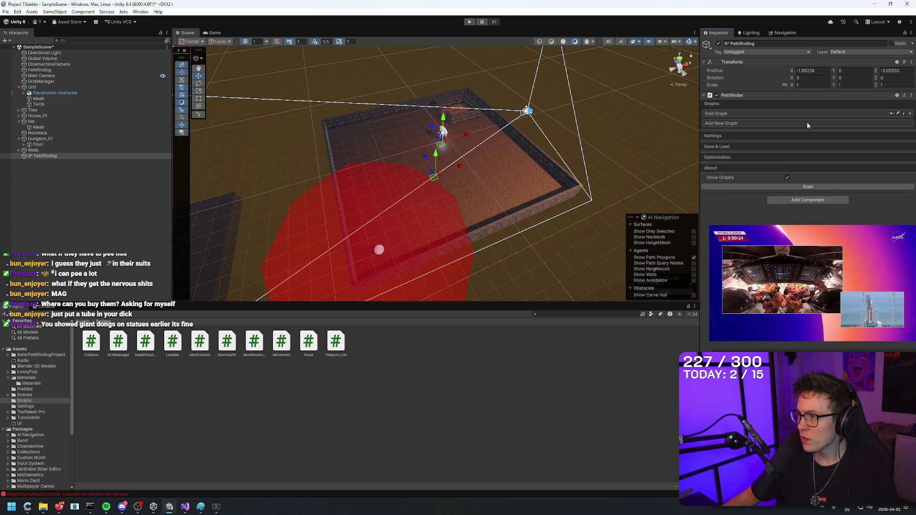
left_click(738, 113)
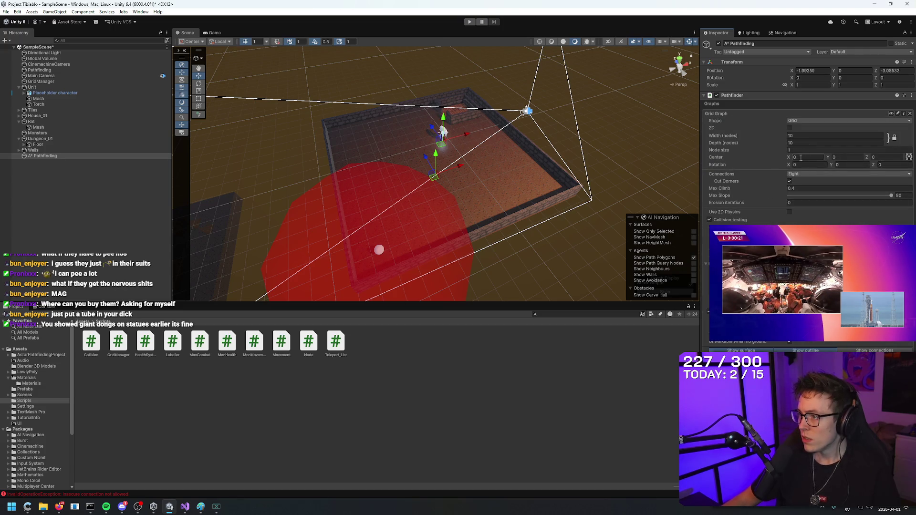
type("2")
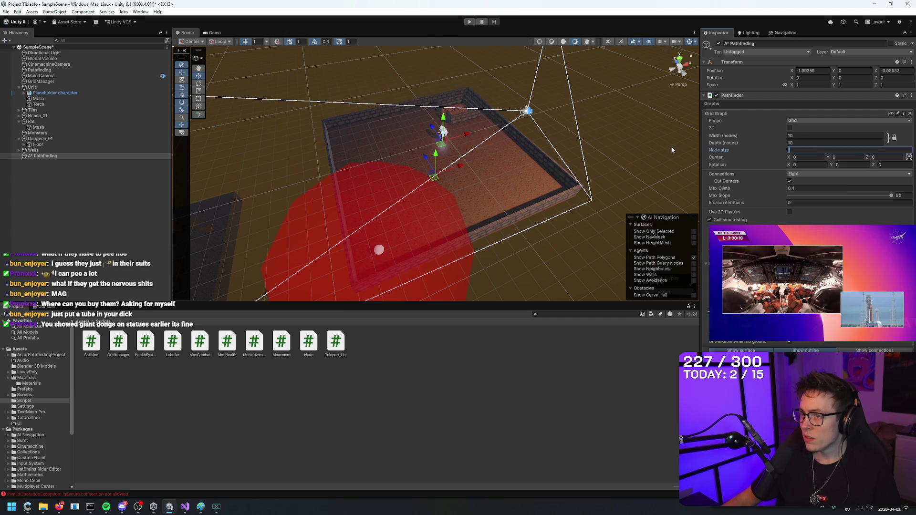
mouse_move(544, 98)
left_mouse_down()
mouse_move(536, 92)
mouse_move(534, 203)
left_mouse_up()
Change the grid graph's node size to 1 and compare it against floor tile (-6, 3).
type("1")
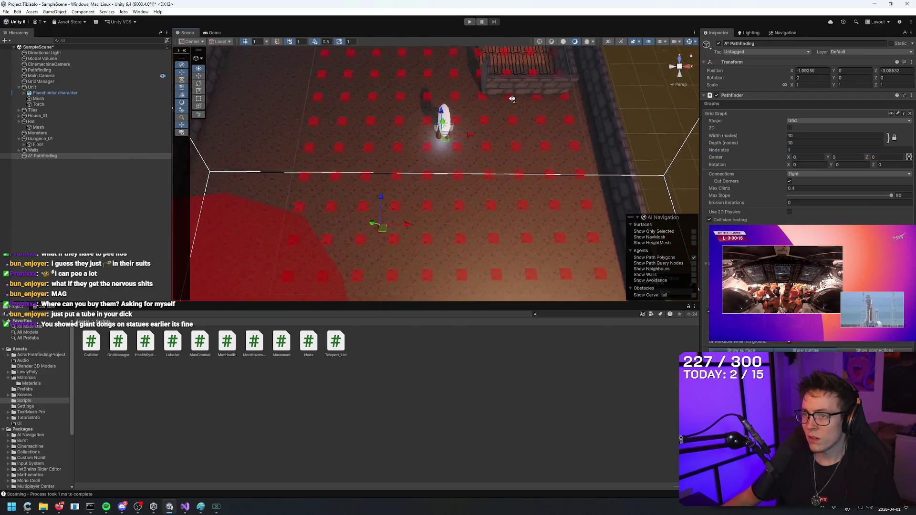
left_click_drag(511, 99, 509, 129)
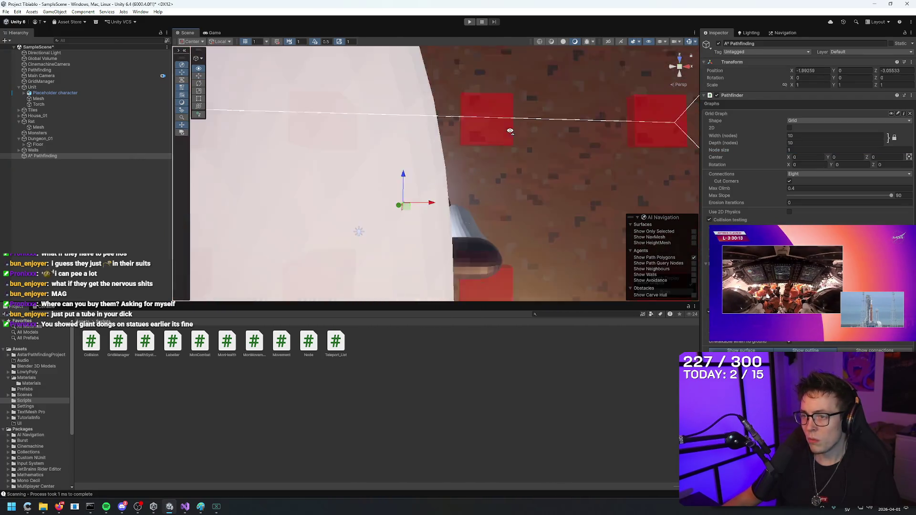
scroll(507, 129, "down", 5)
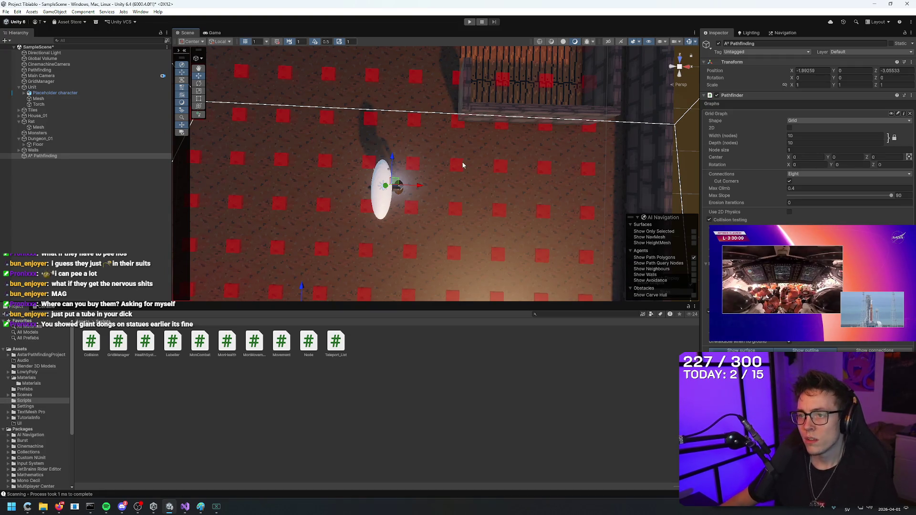
mouse_move(463, 166)
left_mouse_down()
mouse_move(467, 113)
mouse_move(475, 148)
left_mouse_up()
scroll(474, 148, "down", 2)
left_click(275, 138)
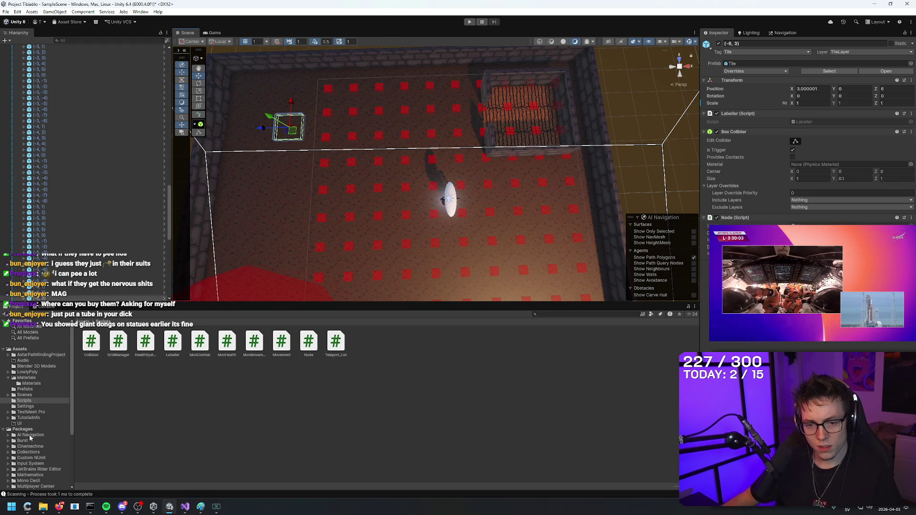
Open the Tile prefab from Assets/Prefabs and inspect its Mesh child.
left_click(24, 396)
left_click(25, 389)
left_click(200, 342)
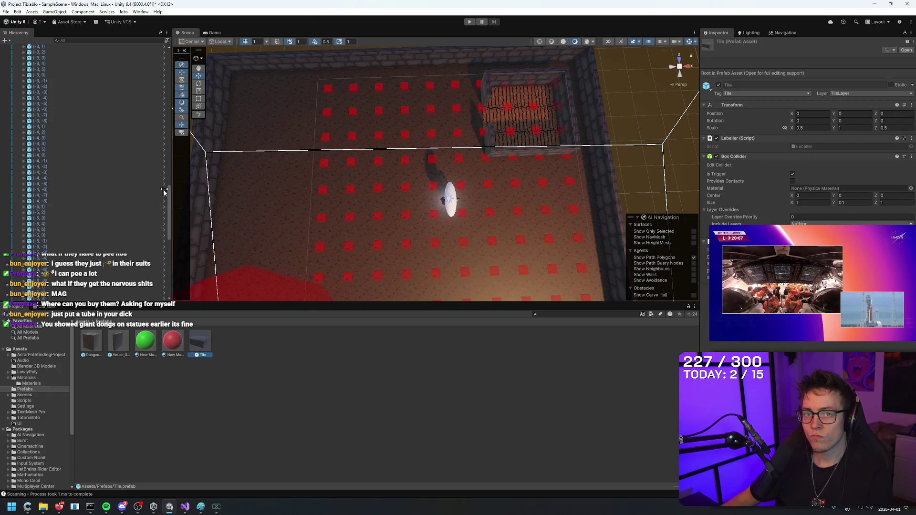
scroll(96, 207, "up", 10)
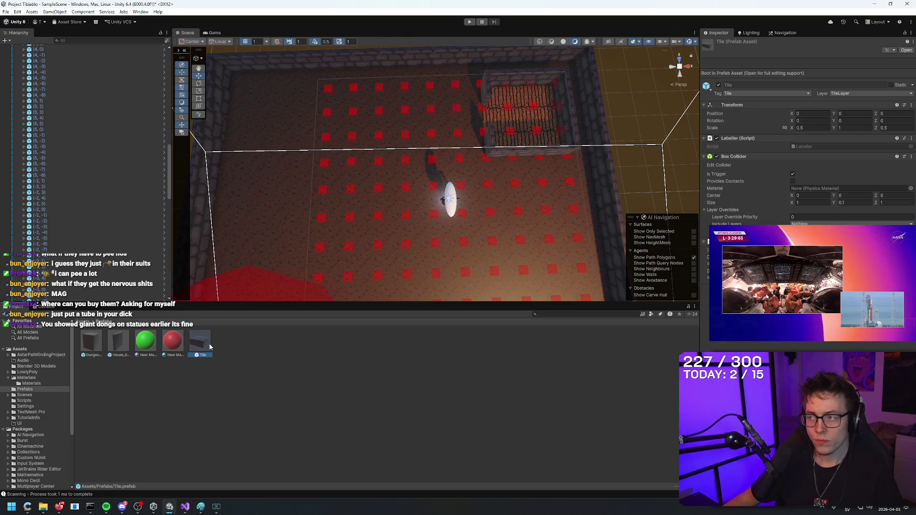
double_click(209, 346)
scroll(532, 200, "down", 5)
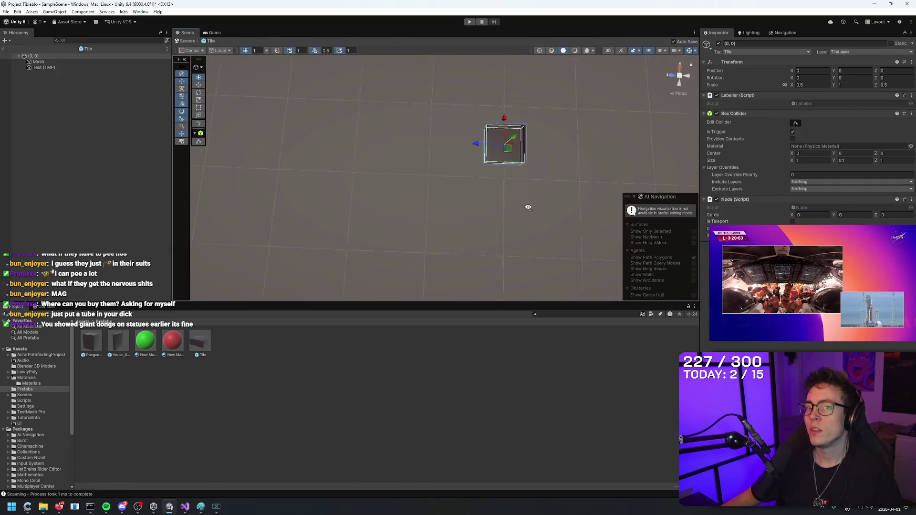
left_click_drag(528, 205, 513, 492)
mouse_move(566, 130)
left_mouse_down()
mouse_move(505, 364)
mouse_move(552, 311)
mouse_move(558, 364)
mouse_move(333, 241)
left_mouse_up()
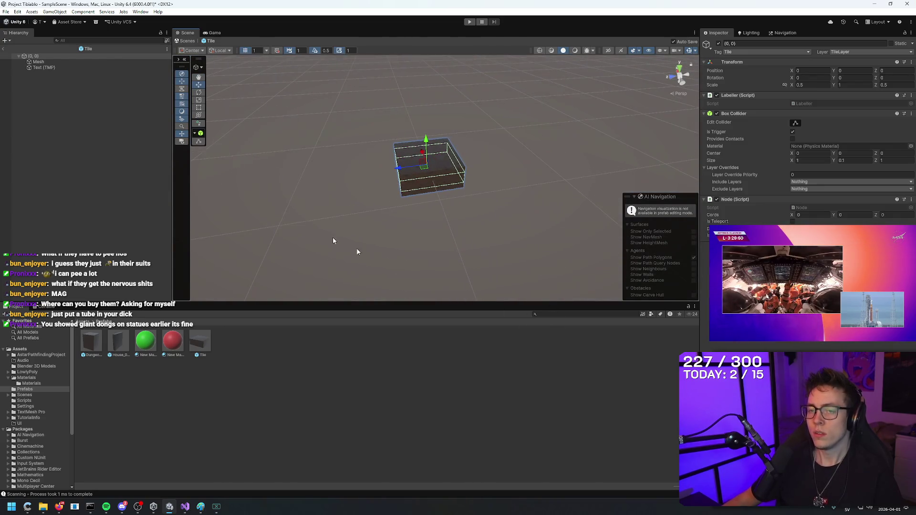
left_click(65, 61)
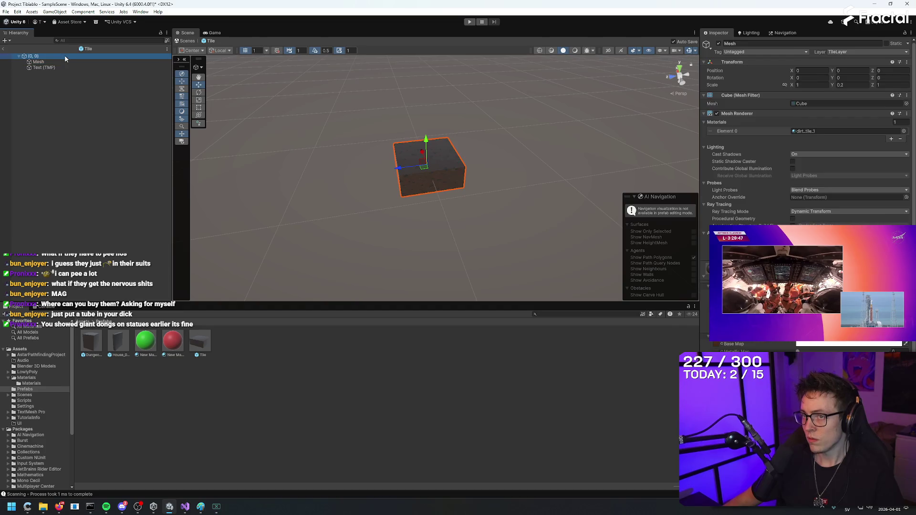
Return to the scene, check floor tile (1, -1), collapse Tiles and reselect A* Pathfinding.
left_click(4, 48)
mouse_move(417, 171)
left_mouse_down()
mouse_move(609, 242)
mouse_move(394, 229)
mouse_move(444, 245)
mouse_move(600, 146)
mouse_move(574, 153)
left_mouse_up()
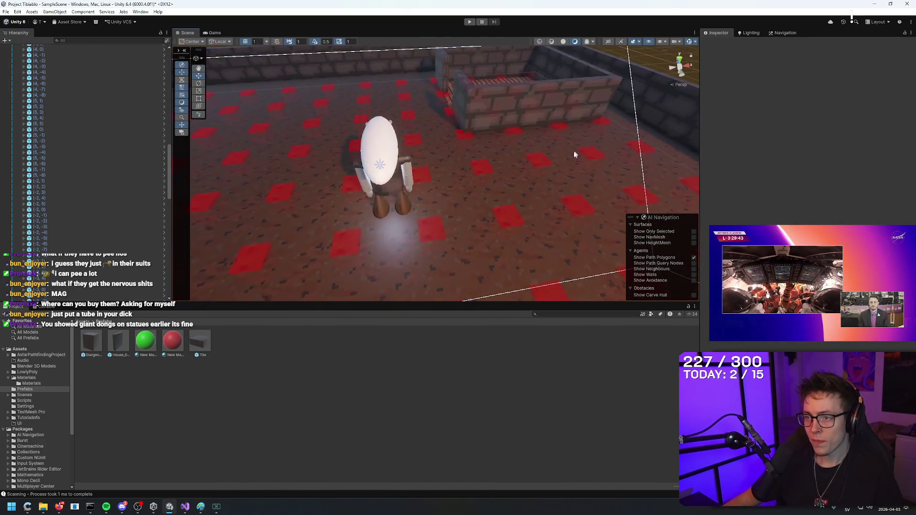
left_click(437, 238)
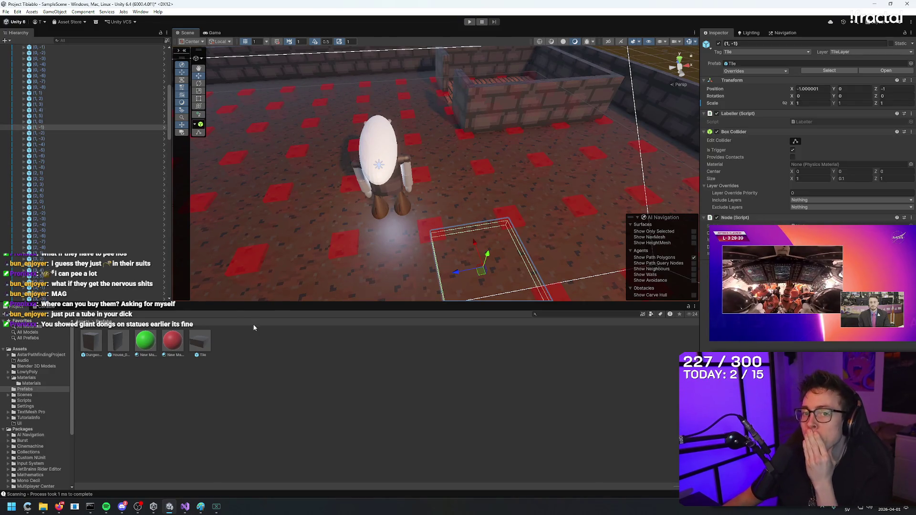
left_click(269, 359)
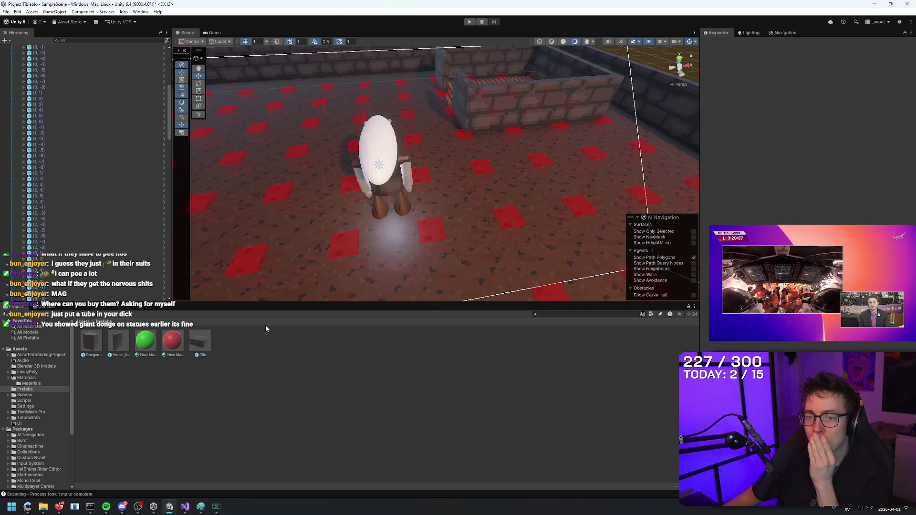
scroll(104, 232, "up", 2)
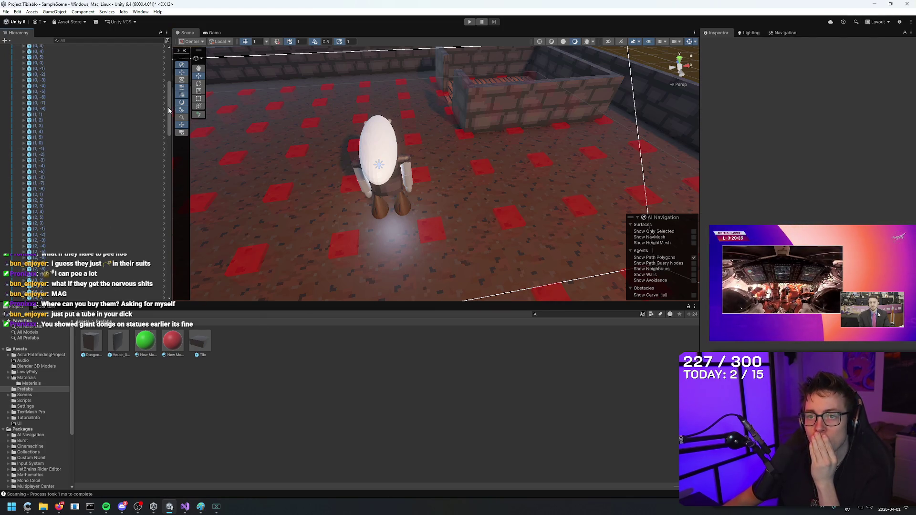
scroll(169, 110, "up", 5)
left_click(19, 110)
left_click(41, 157)
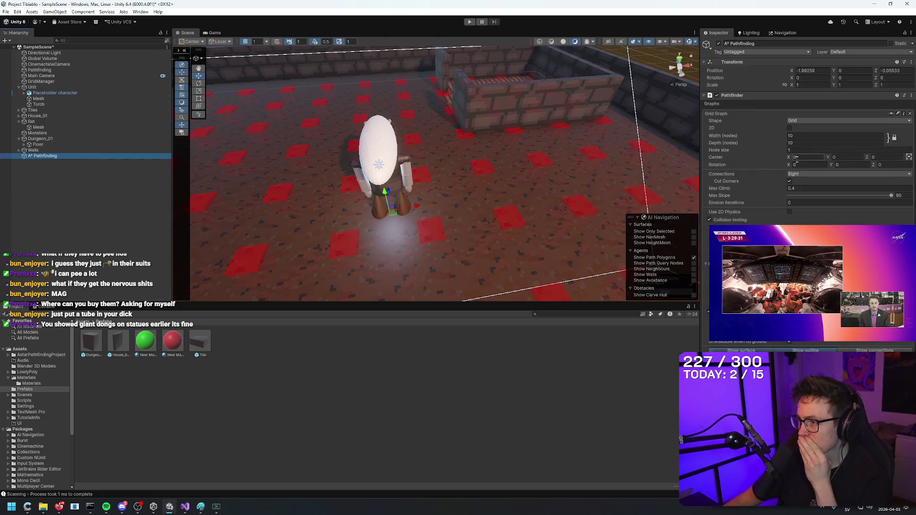
Set the grid width to 10, toggling 2D mode on and back off.
left_click(800, 136)
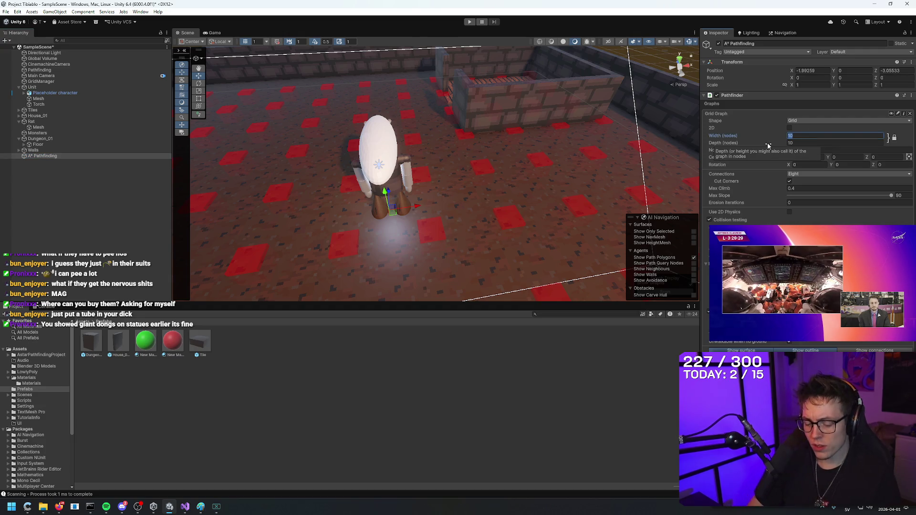
type("30")
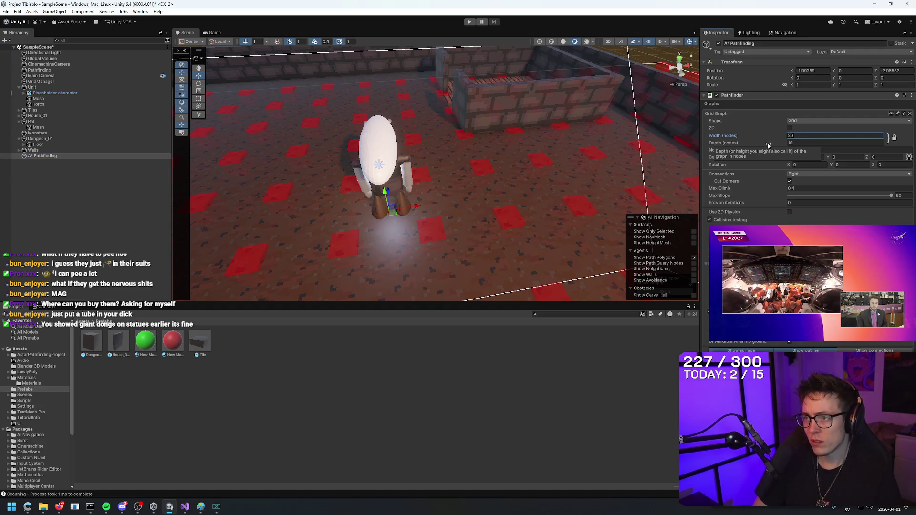
key("BackSpace")
key("BackSpace")
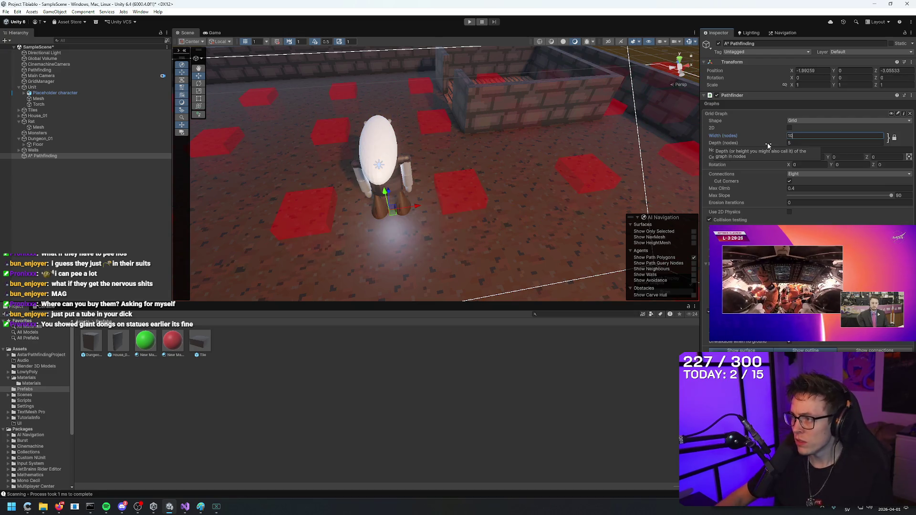
left_click(790, 128)
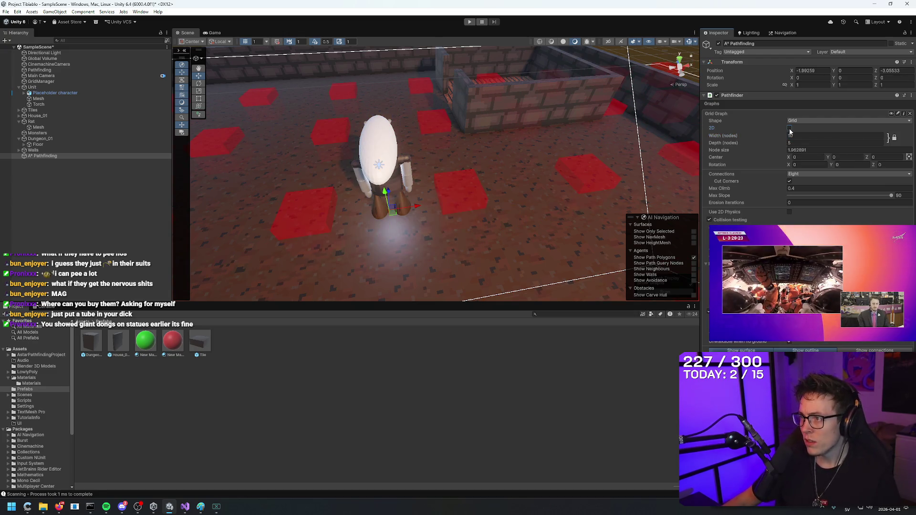
mouse_move(506, 196)
left_mouse_down()
mouse_move(483, 191)
mouse_move(548, 203)
mouse_move(421, 196)
mouse_move(334, 158)
mouse_move(254, 141)
mouse_move(470, 239)
mouse_move(343, 200)
mouse_move(382, 191)
left_mouse_up()
left_click(790, 127)
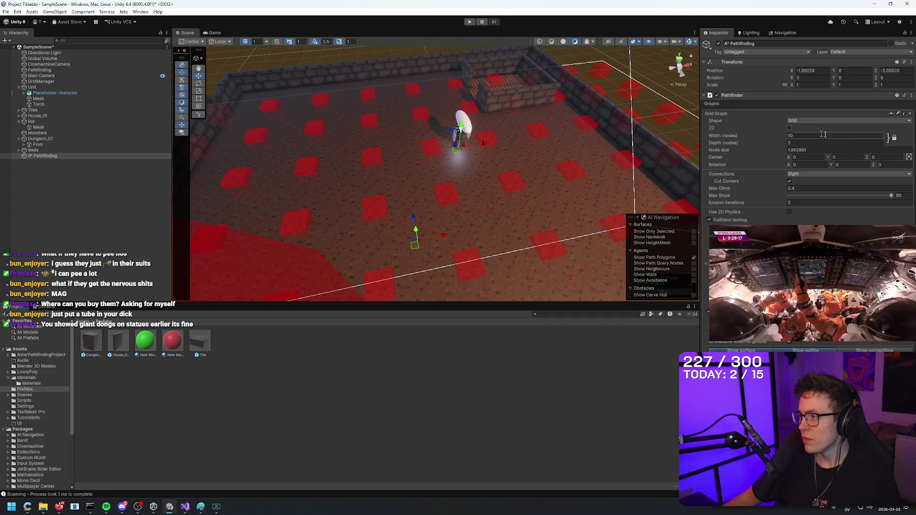
Set the grid center to 0, 0, 0 and reset the X rotation to 0.
left_click(809, 158)
type("5")
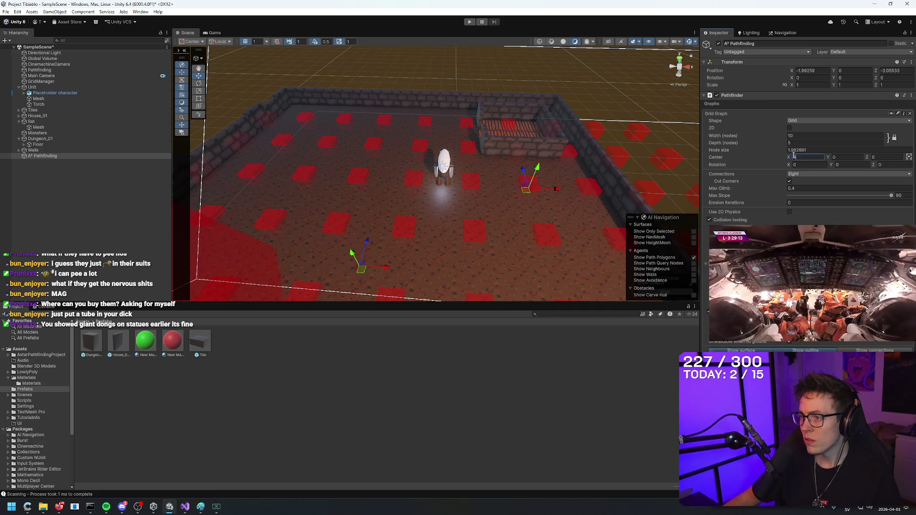
type("3")
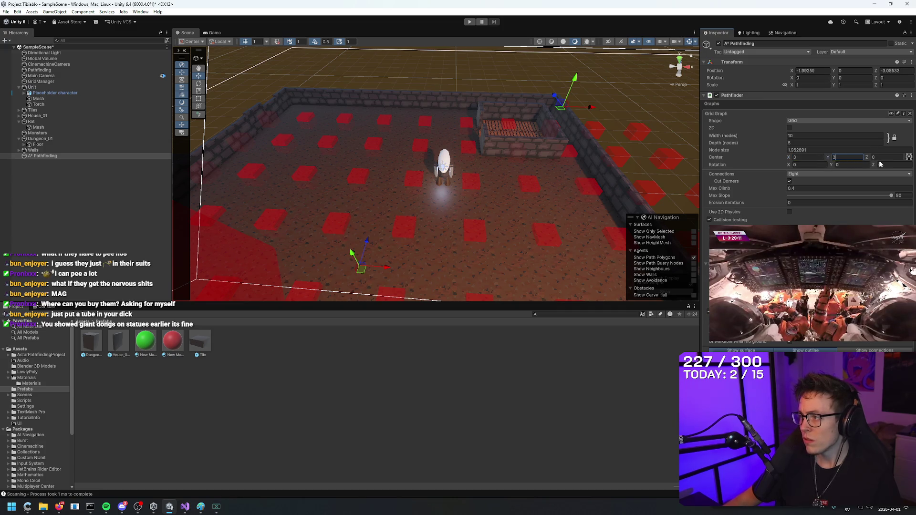
key("Tab")
type("3")
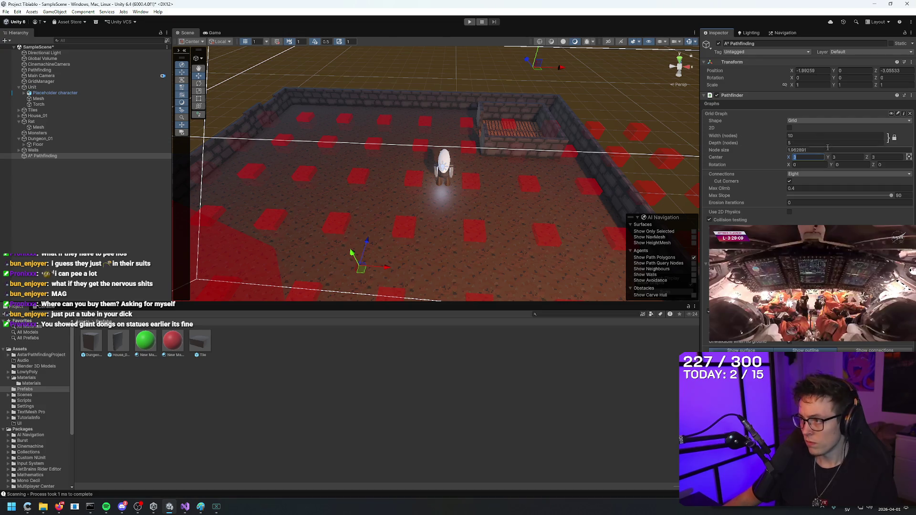
type("0")
key("Tab")
type("0")
key("Tab")
type("0")
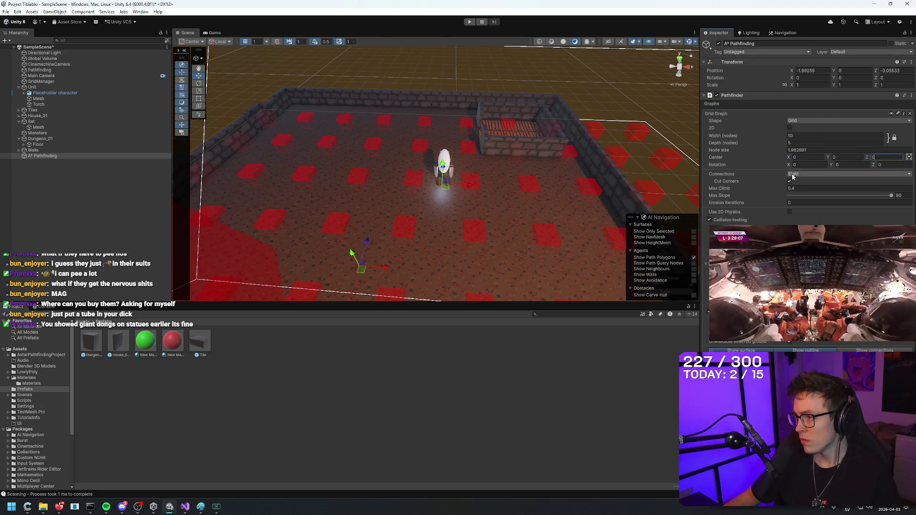
type("55")
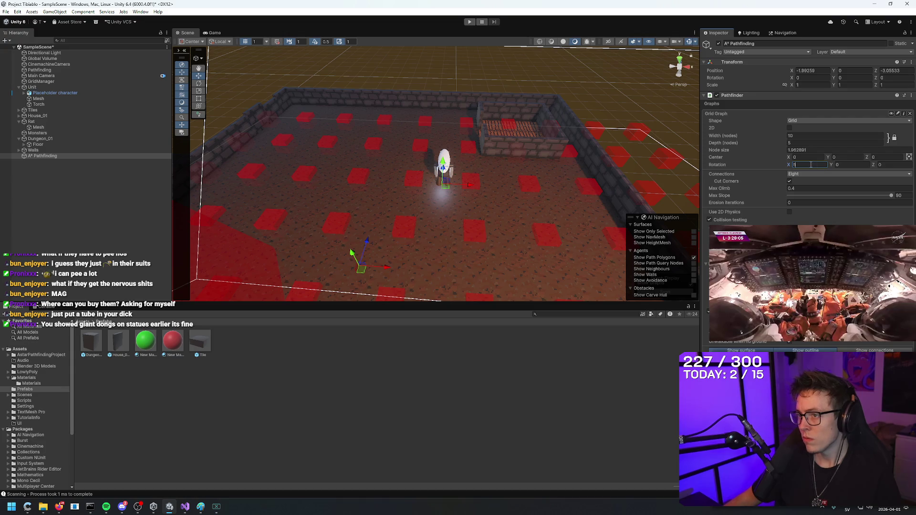
key("BackSpace")
key("BackSpace")
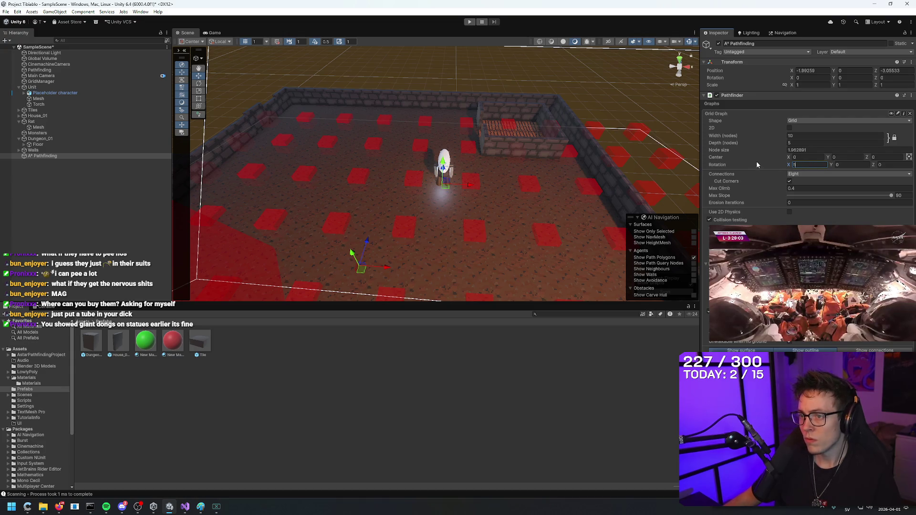
type("0")
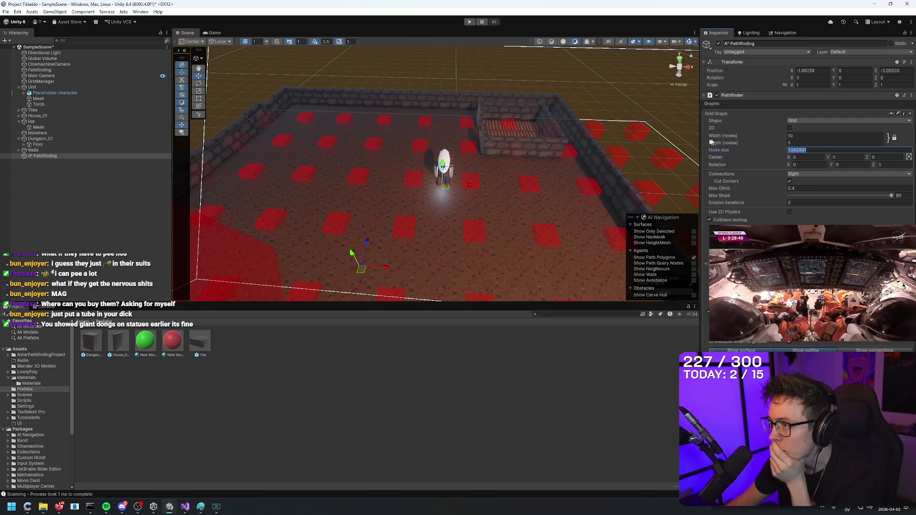
Set node size to 1 and zero the A* Pathfinding object's X position.
type("1")
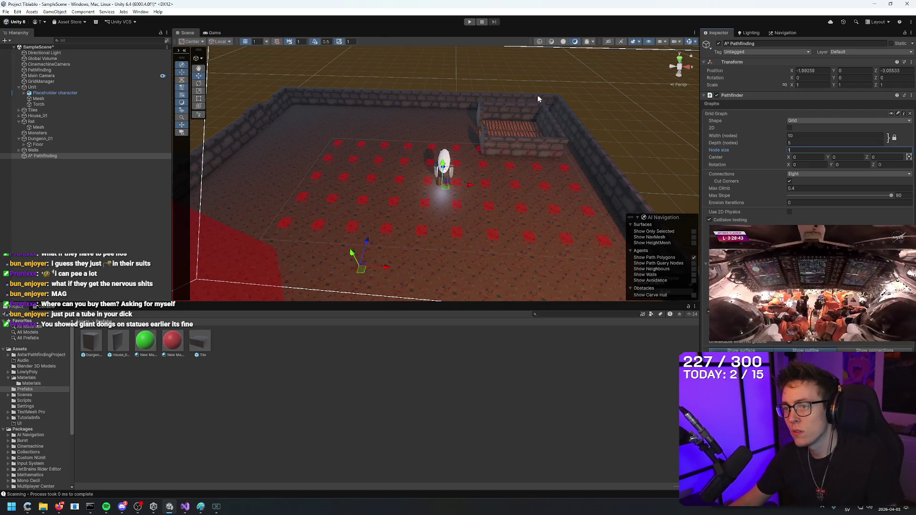
scroll(539, 99, "up", 10)
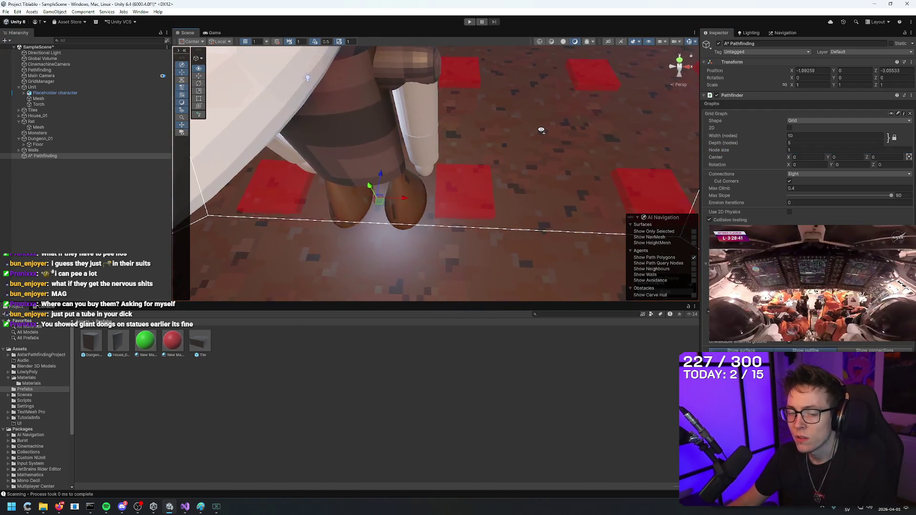
scroll(541, 130, "down", 10)
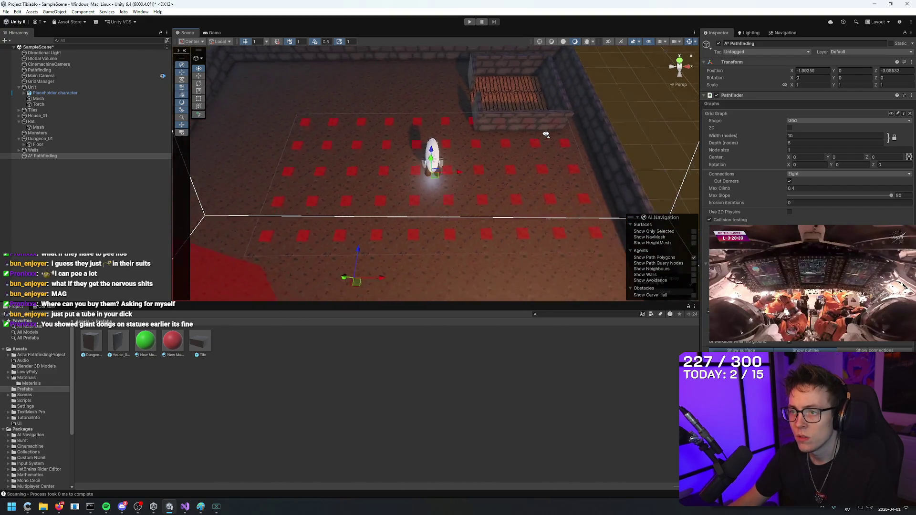
left_click_drag(546, 134, 547, 127)
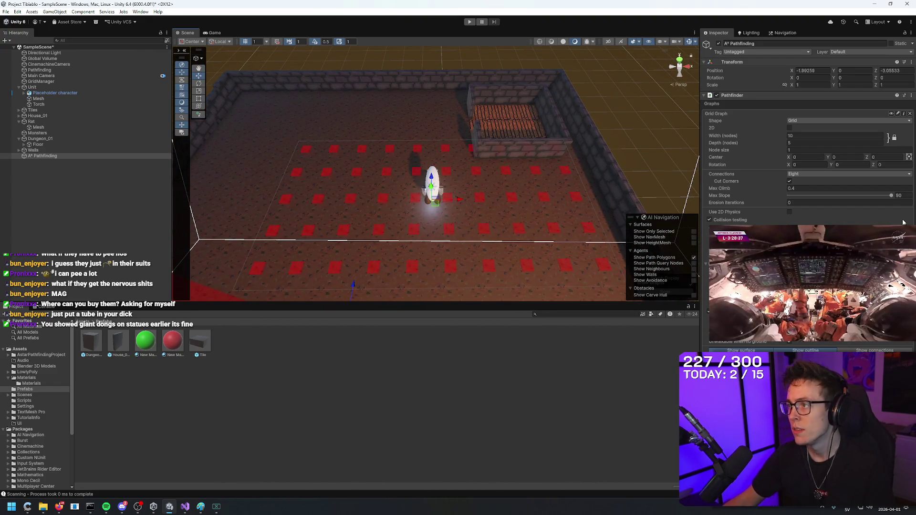
left_click(813, 70)
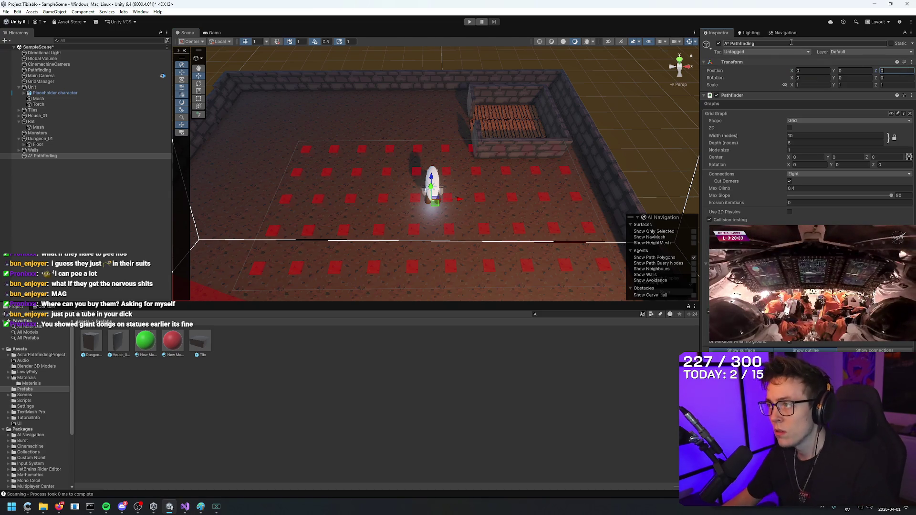
scroll(623, 106, "down", 3)
left_click(623, 106)
scroll(623, 106, "up", 2)
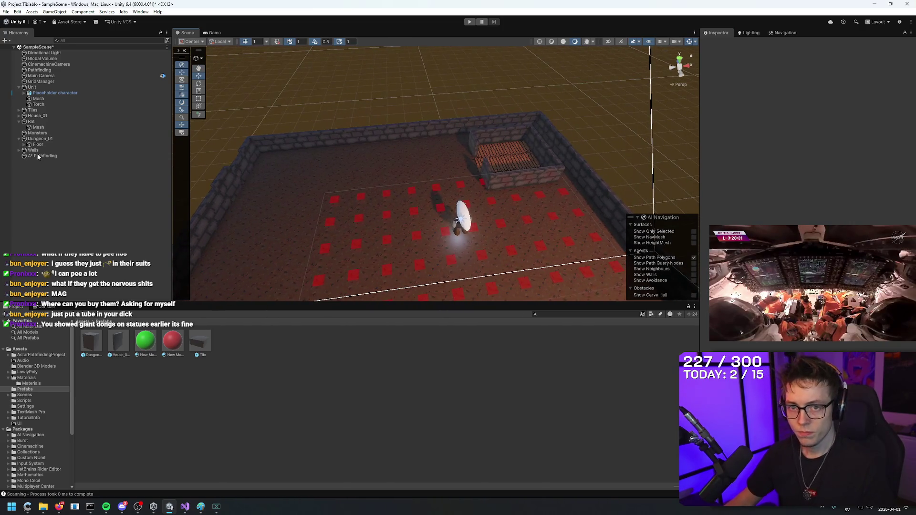
Reframe the view on the node grid and inspect floor tile (0, 0).
left_click(553, 195)
left_click_drag(553, 196, 557, 177)
scroll(557, 176, "up", 5)
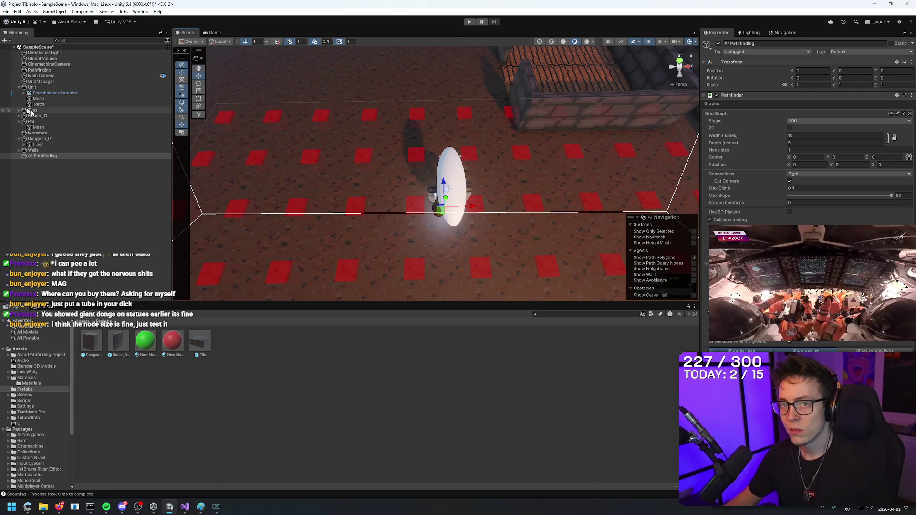
left_click(419, 232)
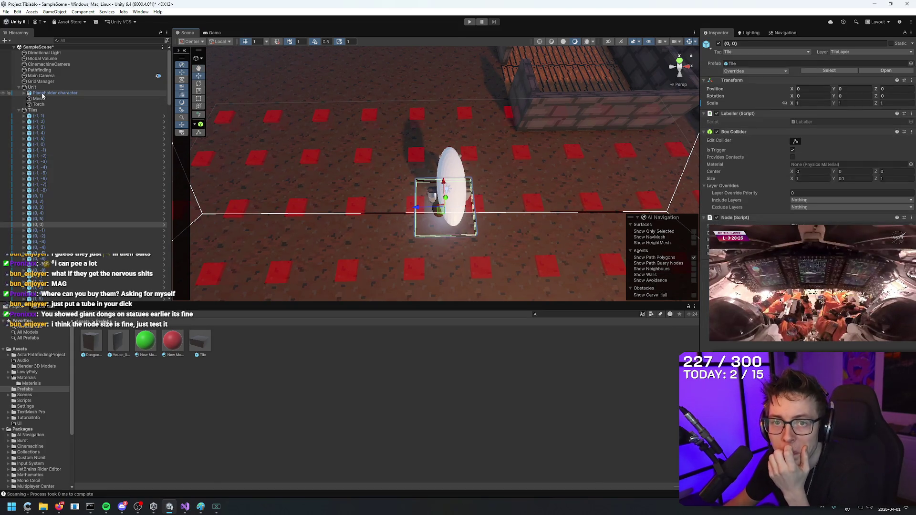
Drag A* Pathfinding below GridManager and undo its X shift so it stays at 0.
left_click(19, 110)
left_click(40, 155)
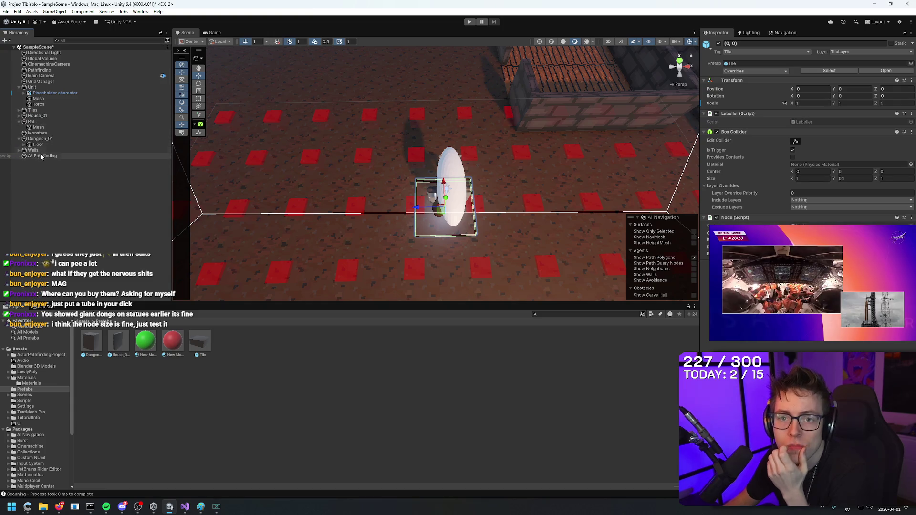
left_click_drag(55, 86, 43, 91)
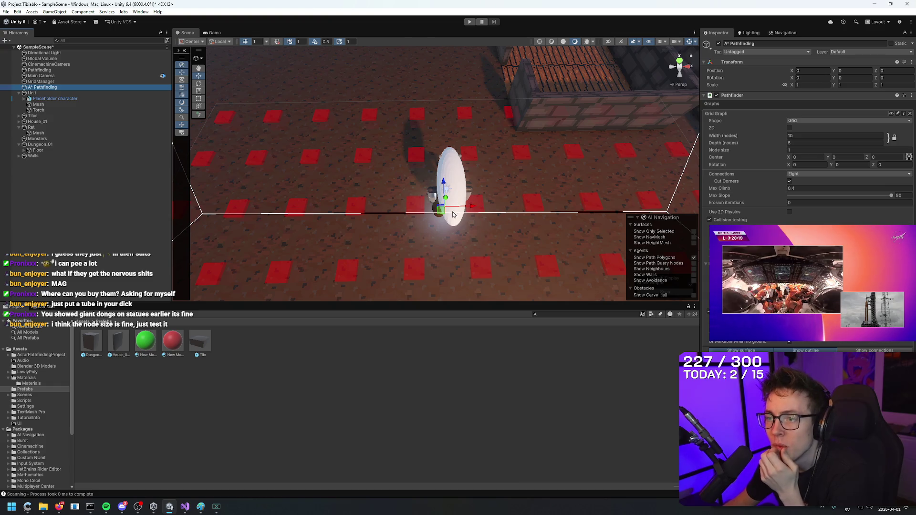
left_click_drag(795, 70, 775, 71)
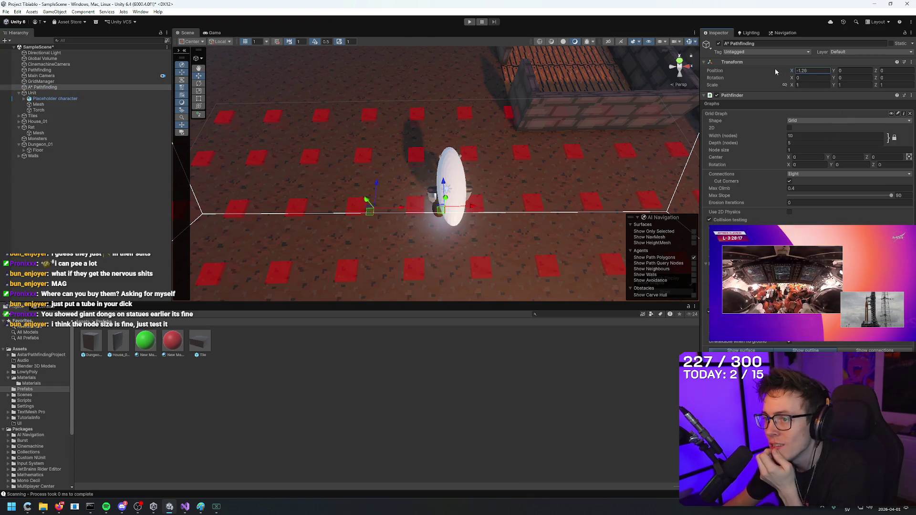
left_click(64, 87)
key("ctrl+z")
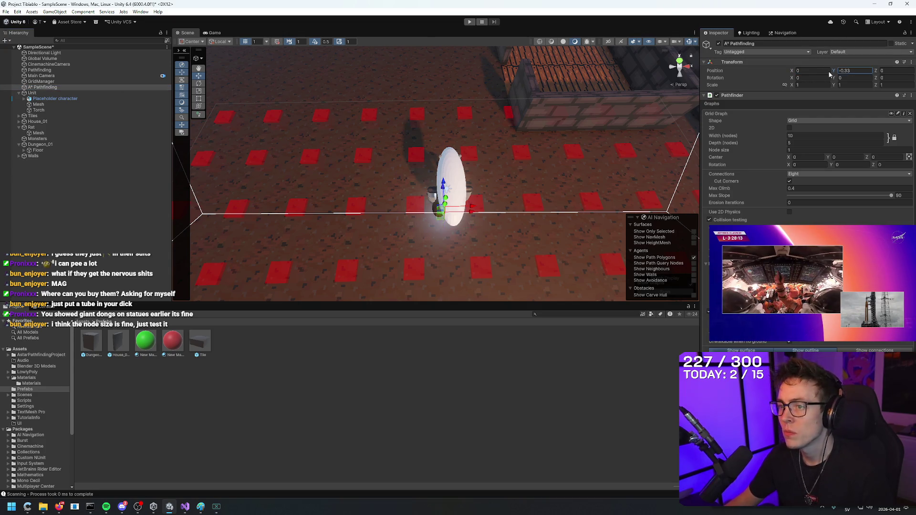
mouse_move(497, 143)
left_mouse_down()
mouse_move(531, 170)
mouse_move(499, 134)
mouse_move(430, 143)
left_mouse_up()
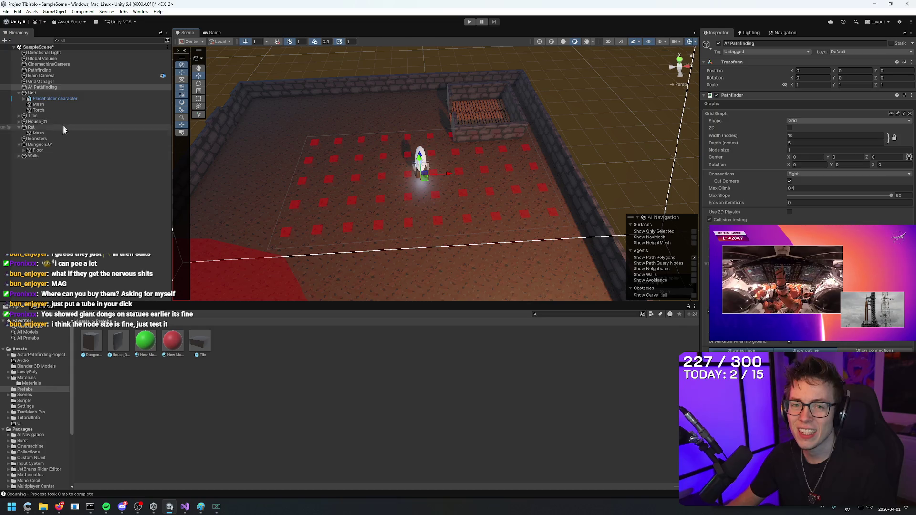
Create an empty object named 'Pathfinding Parent' and make A* Pathfinding its child.
right_click(46, 179)
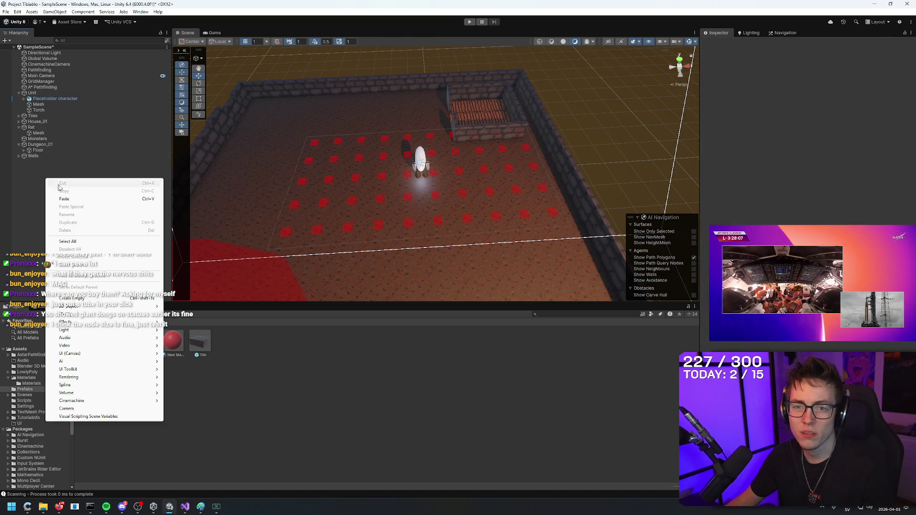
left_click(93, 299)
mouse_move(38, 162)
left_mouse_down()
mouse_move(77, 74)
mouse_move(73, 87)
left_mouse_up()
left_click(48, 87)
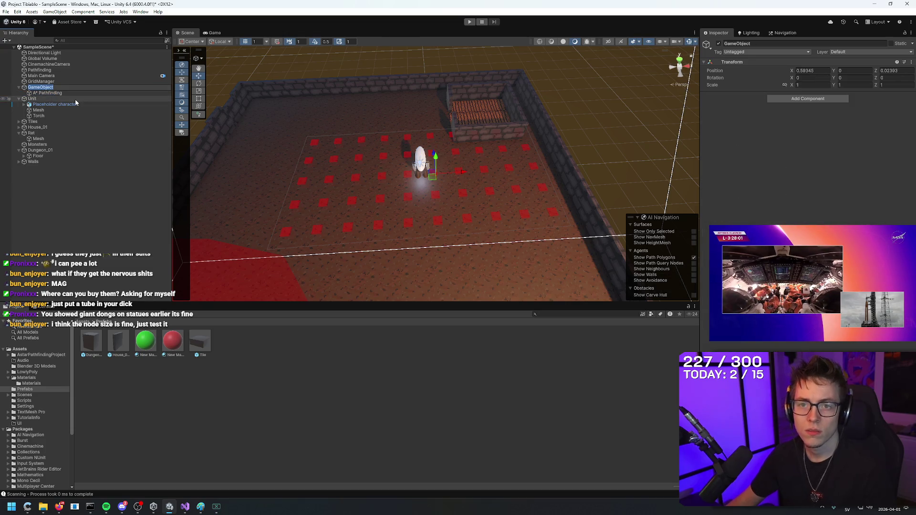
type("Pathfinding P")
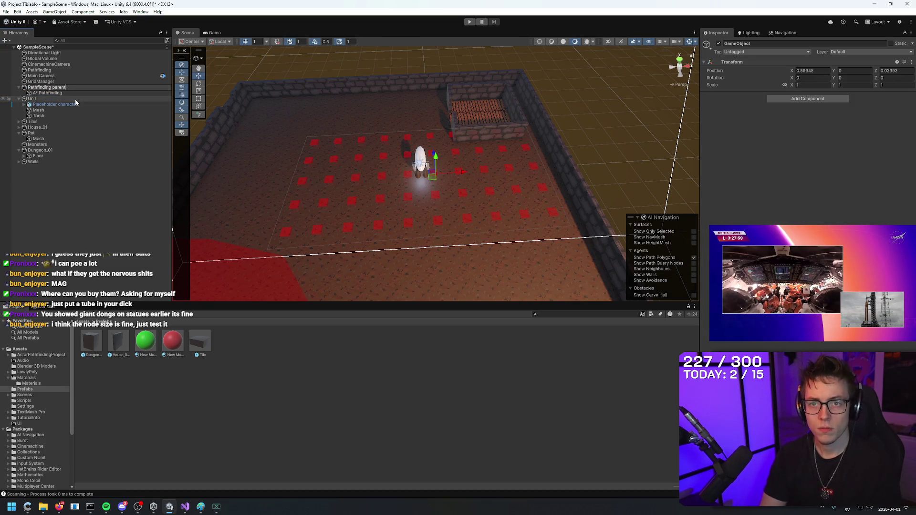
type("arent")
key("Return")
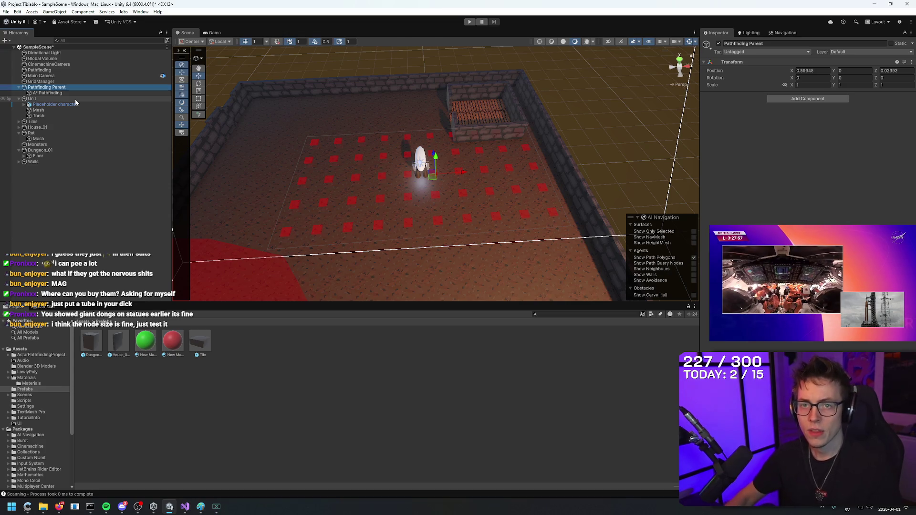
mouse_move(402, 92)
left_mouse_down()
mouse_move(463, 95)
mouse_move(475, 154)
mouse_move(437, 131)
left_mouse_up()
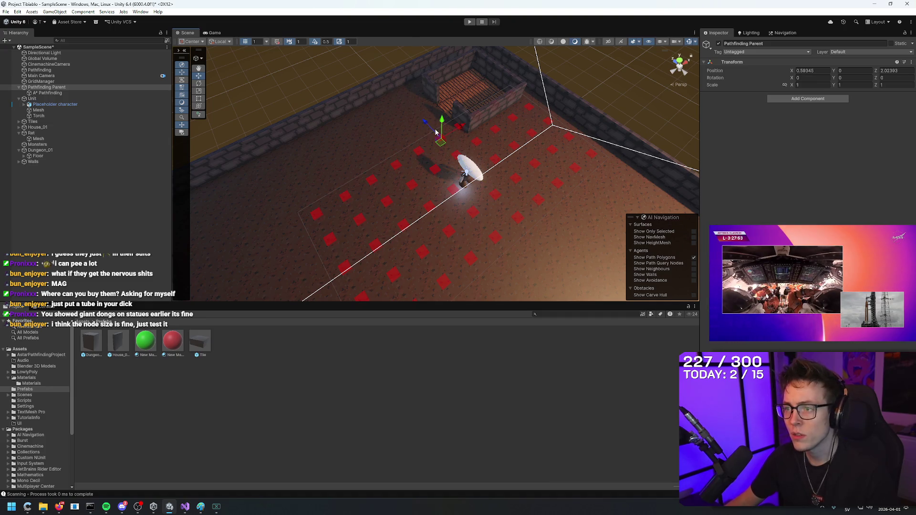
Move A* Pathfinding back to the Hierarchy root and select it.
left_click_drag(56, 93, 54, 89)
left_click(54, 89)
mouse_move(515, 170)
left_mouse_down()
mouse_move(475, 142)
mouse_move(485, 184)
mouse_move(435, 188)
mouse_move(442, 154)
left_mouse_up()
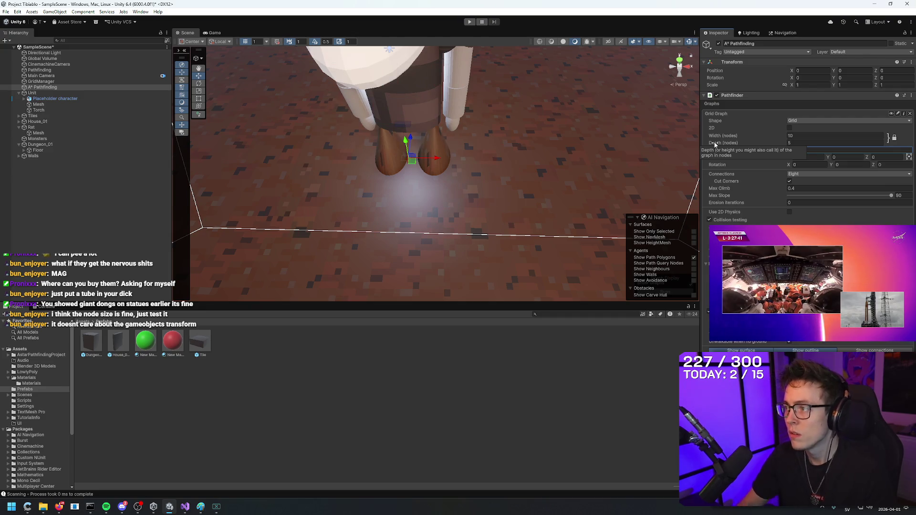
Try node sizes 0.5, 1 and about 3, comparing the nodes with the floor tiles.
type("0.")
type("5")
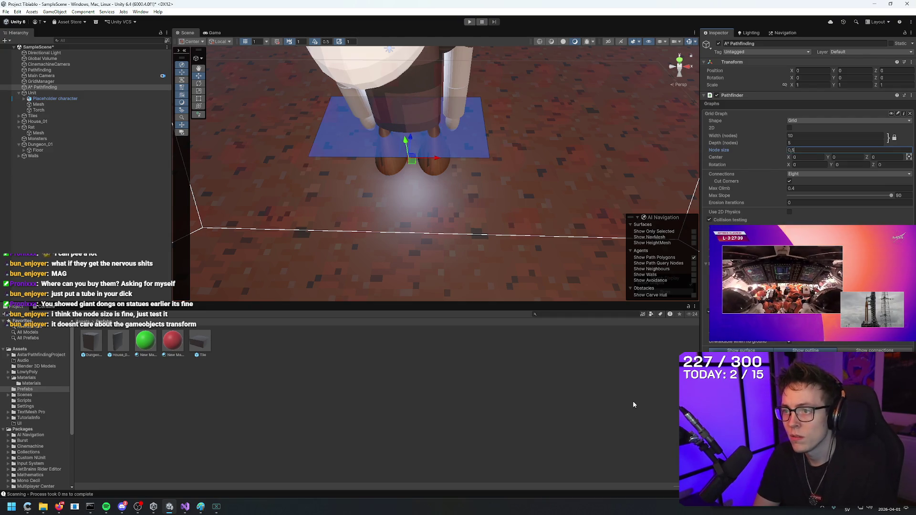
mouse_move(572, 200)
left_mouse_down()
mouse_move(598, 207)
mouse_move(603, 228)
left_mouse_up()
left_click(801, 147)
type("1")
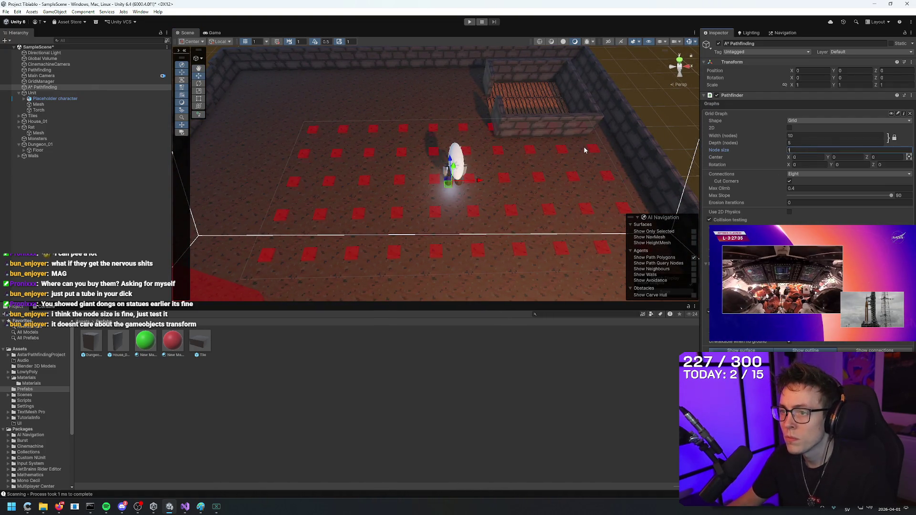
left_click_drag(737, 151, 780, 149)
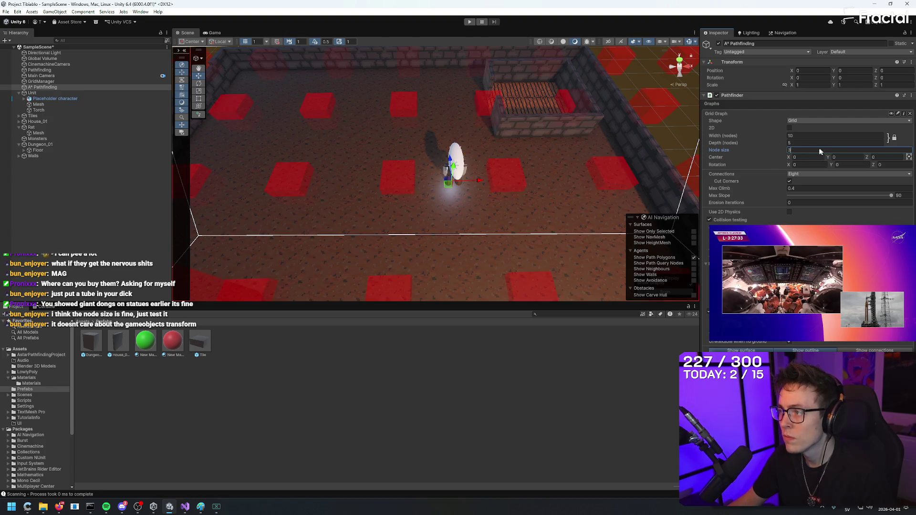
type("4")
type("2")
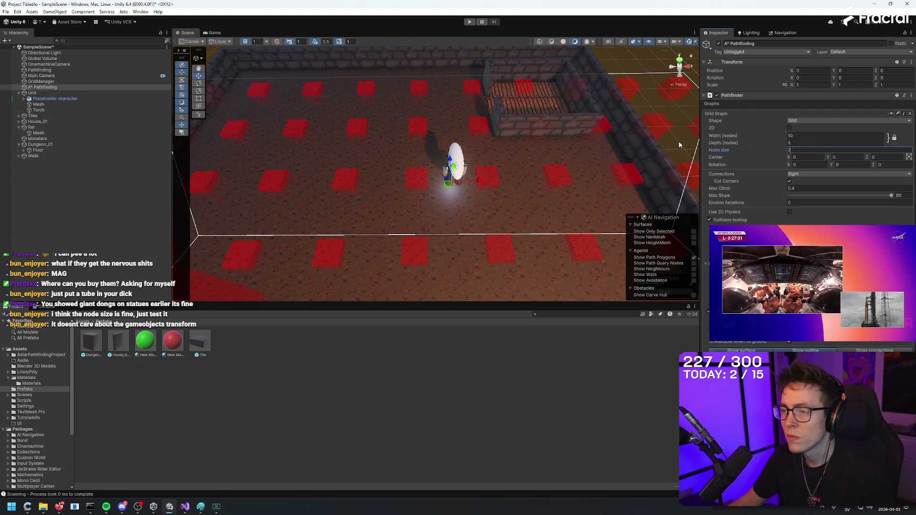
mouse_move(660, 151)
left_mouse_down()
mouse_move(624, 158)
mouse_move(609, 147)
mouse_move(620, 154)
left_mouse_up()
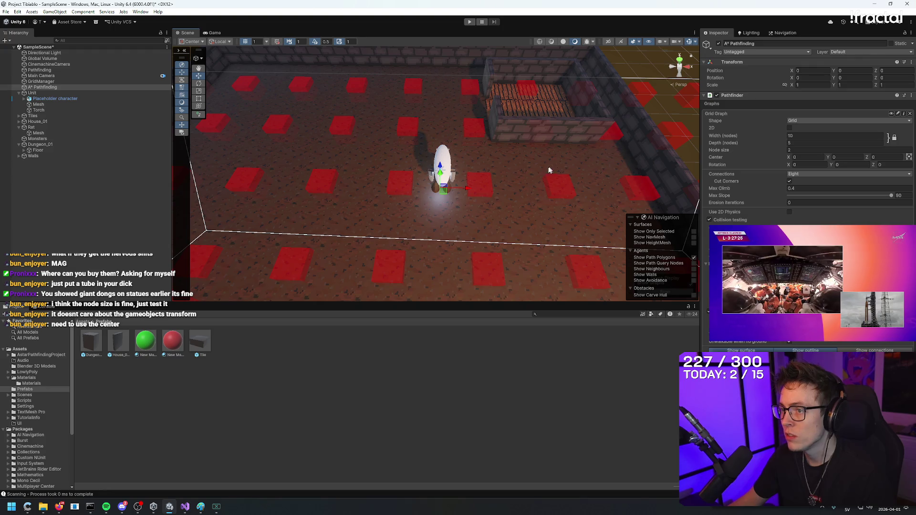
left_click_drag(549, 170, 537, 182)
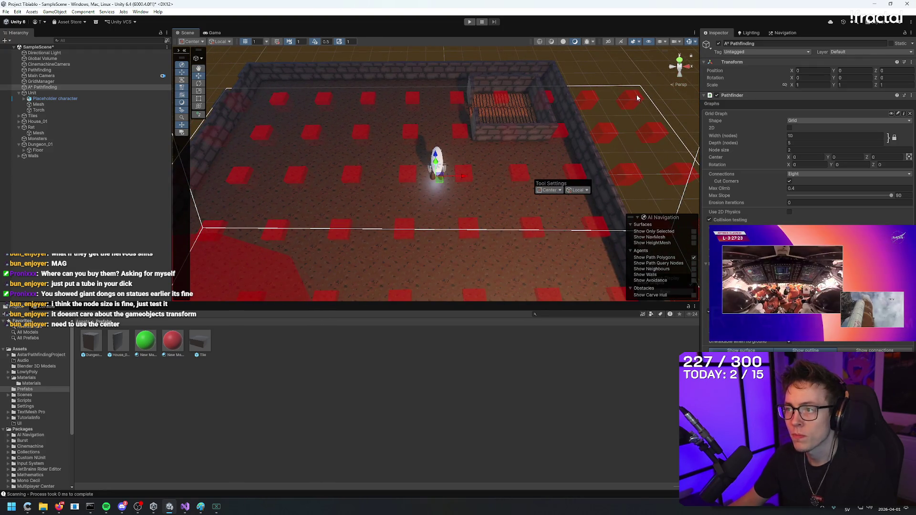
left_click_drag(637, 95, 630, 161)
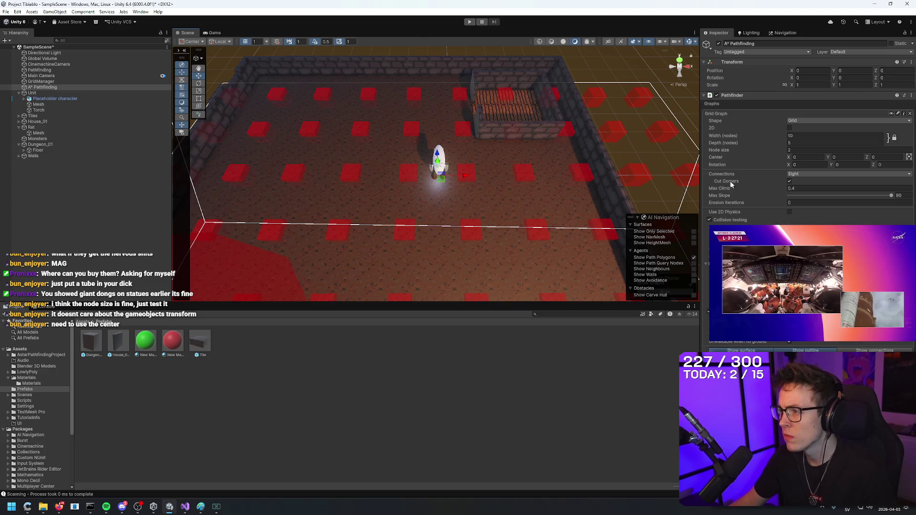
Change the grid center X and check GridManager's grid size before reselecting A* Pathfinding.
left_click(810, 158)
type("3")
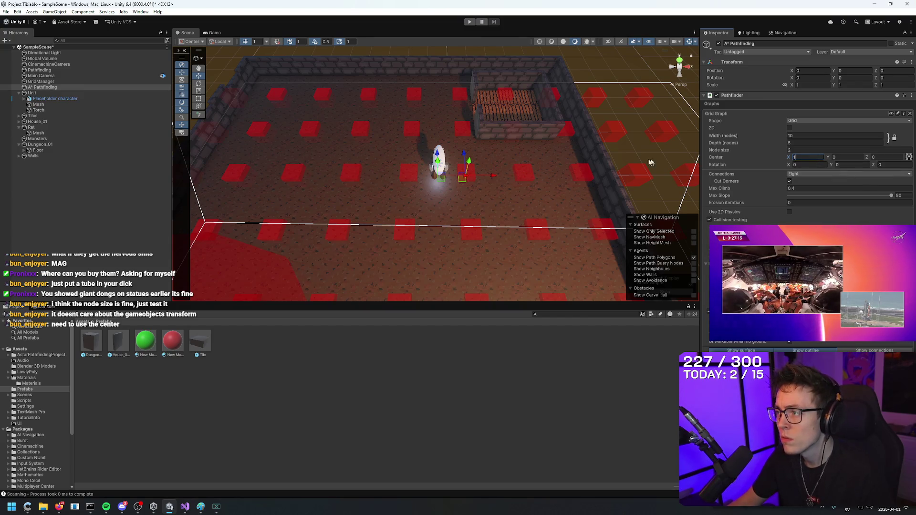
mouse_move(649, 163)
left_mouse_down()
mouse_move(579, 153)
mouse_move(568, 137)
mouse_move(581, 127)
mouse_move(577, 216)
mouse_move(582, 199)
left_mouse_up()
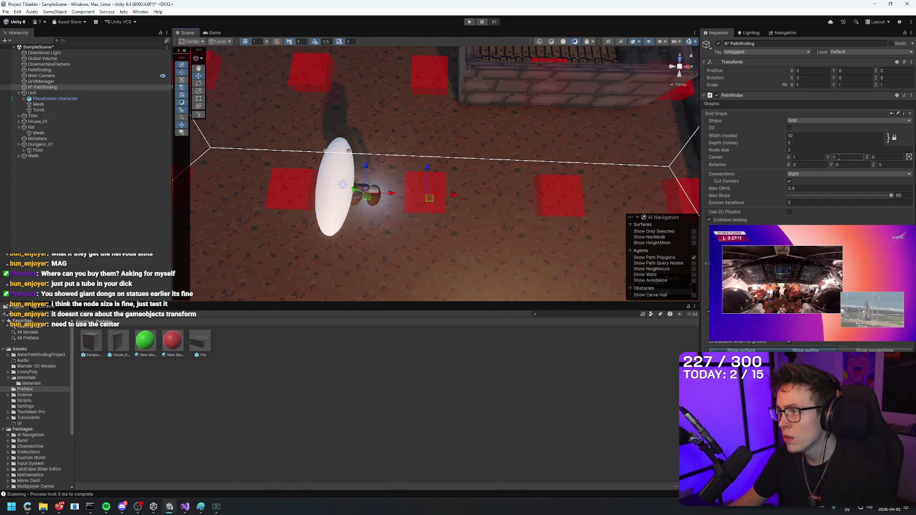
left_click(77, 80)
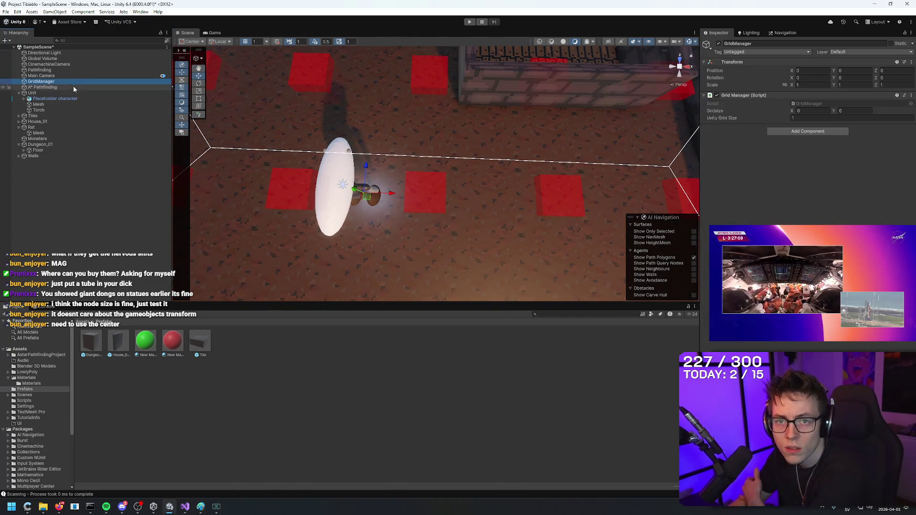
left_click(73, 88)
left_click_drag(456, 225, 455, 225)
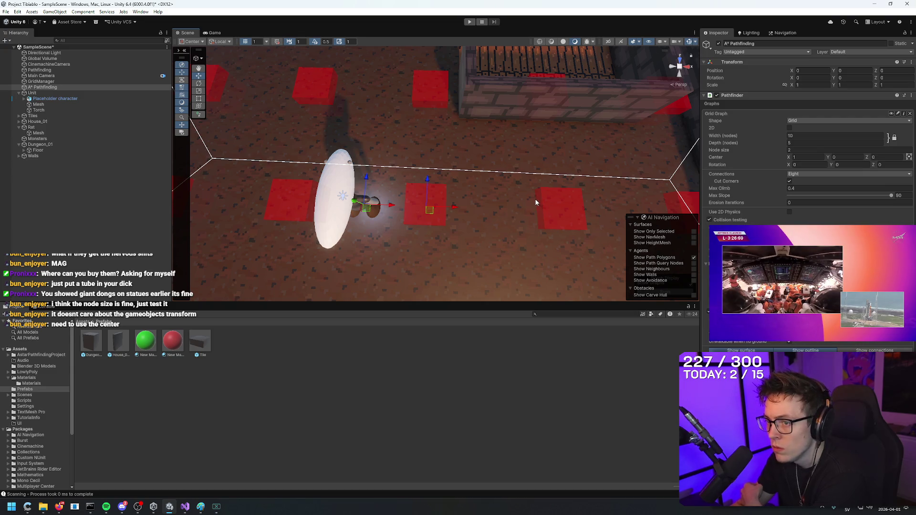
mouse_move(535, 203)
left_mouse_down()
mouse_move(328, 172)
mouse_move(415, 162)
mouse_move(541, 126)
left_mouse_up()
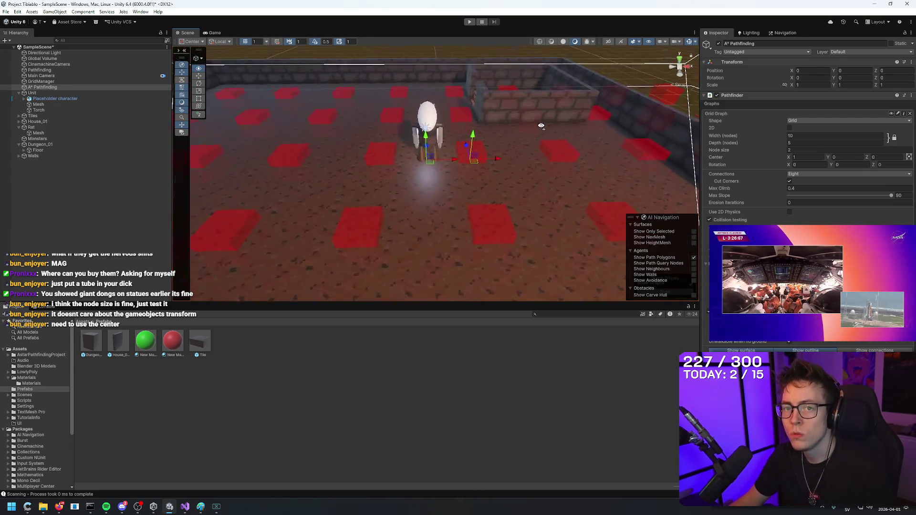
scroll(530, 125, "up", 5)
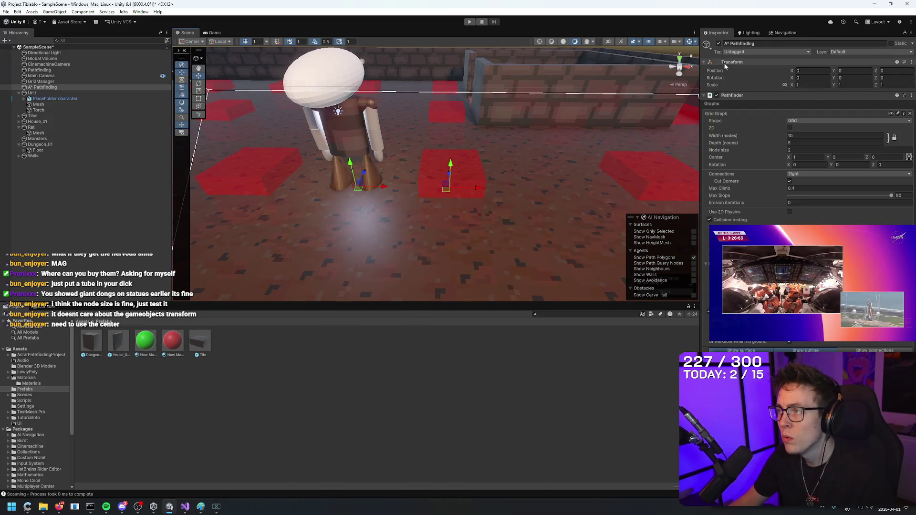
Slide the pathfinding object's X position left and inspect floor tiles (2,1) and (1,1).
left_click_drag(791, 71, 774, 72)
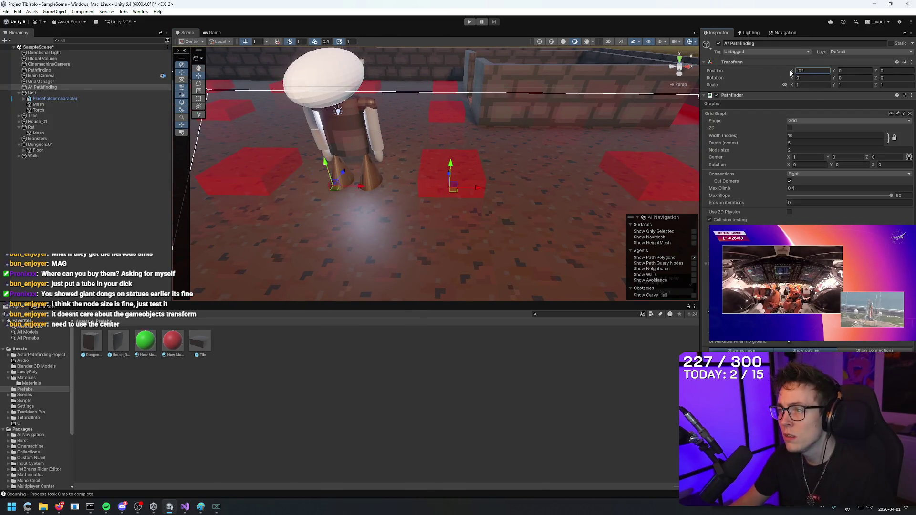
scroll(429, 176, "down", 6)
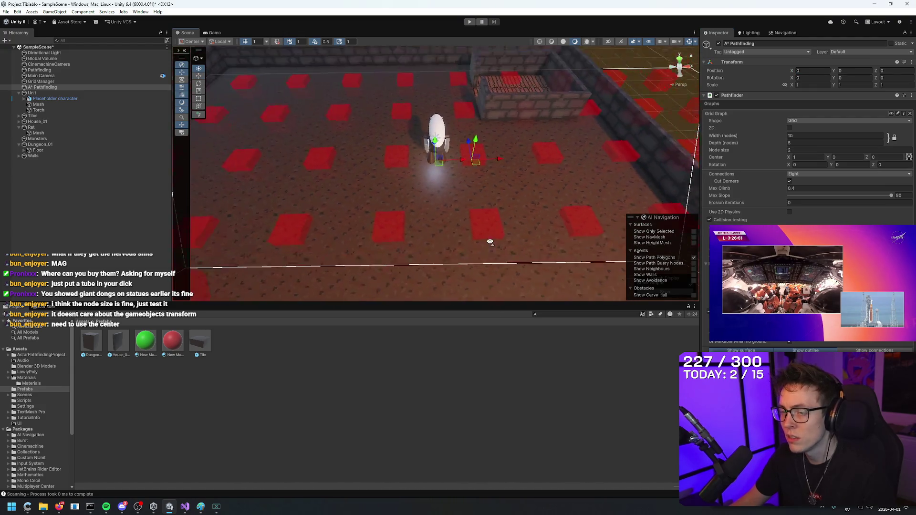
mouse_move(429, 176)
left_mouse_down()
mouse_move(495, 205)
mouse_move(482, 227)
left_mouse_up()
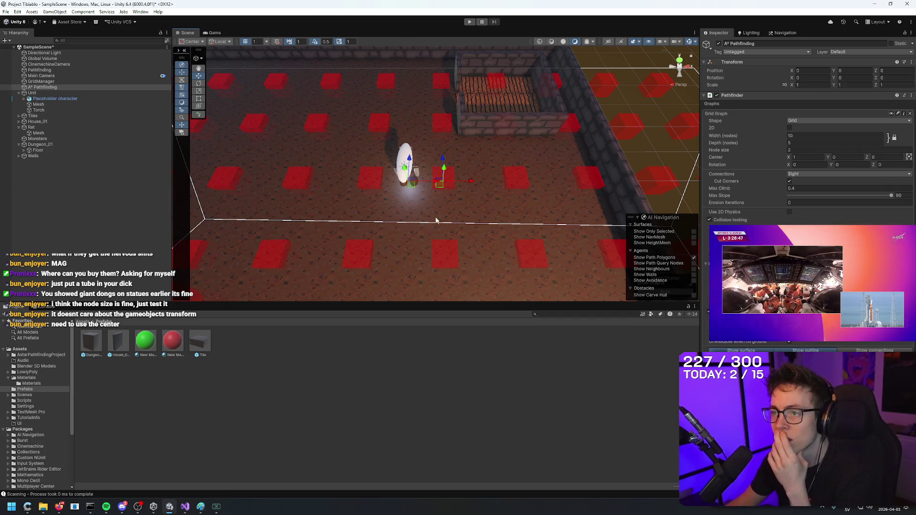
mouse_move(449, 111)
left_mouse_down()
mouse_move(429, 138)
mouse_move(519, 143)
left_mouse_up()
left_click(429, 138)
scroll(519, 143, "up", 5)
left_click(492, 86)
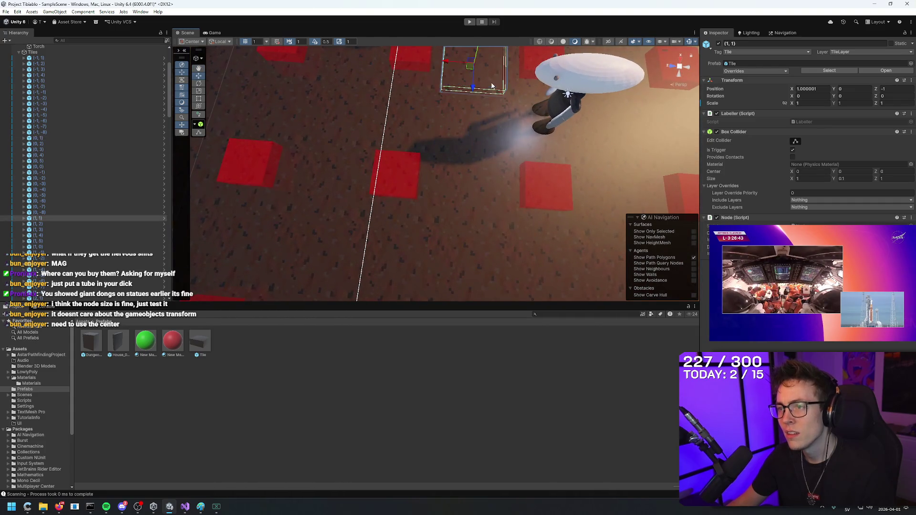
Reselect A* Pathfinding and set the grid graph's node size to 1.
scroll(492, 86, "down", 5)
mouse_move(492, 86)
left_mouse_down()
mouse_move(502, 73)
mouse_move(548, 105)
left_mouse_up()
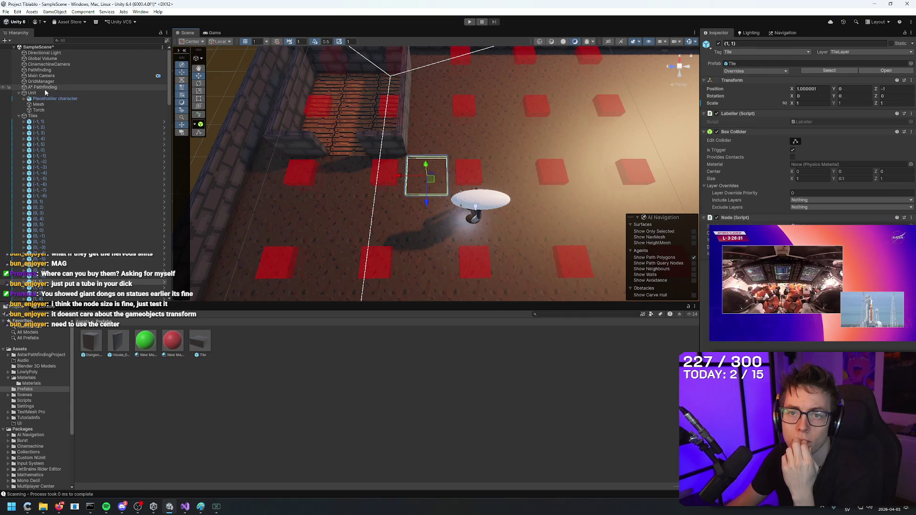
left_click(44, 88)
left_click(802, 150)
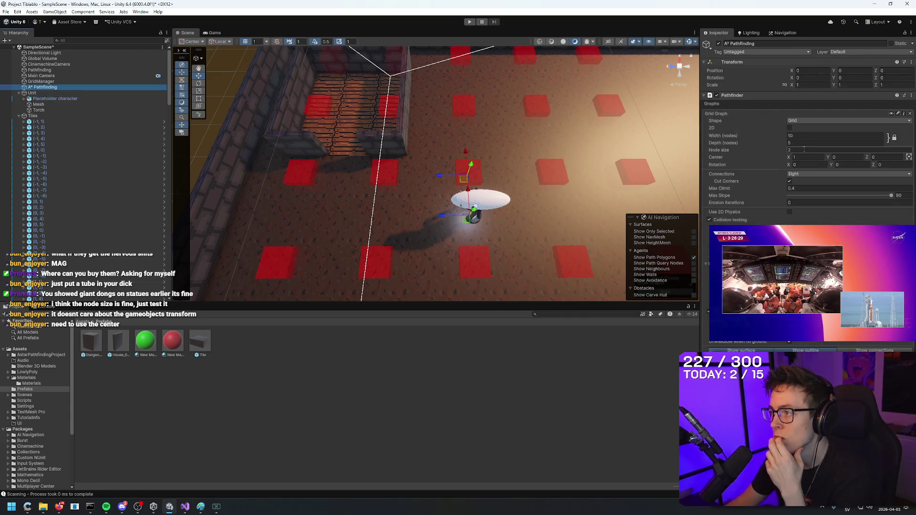
type("1")
key("Return")
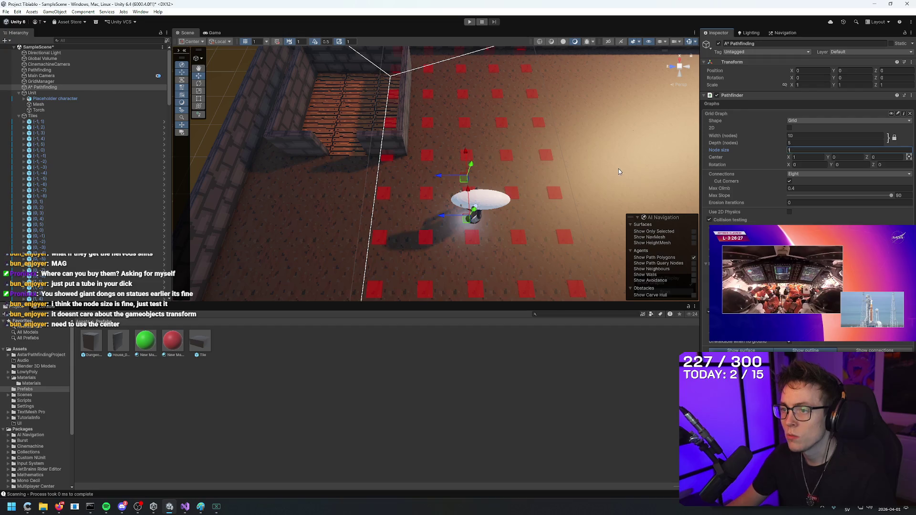
mouse_move(619, 168)
left_mouse_down()
mouse_move(416, 178)
mouse_move(486, 181)
left_mouse_up()
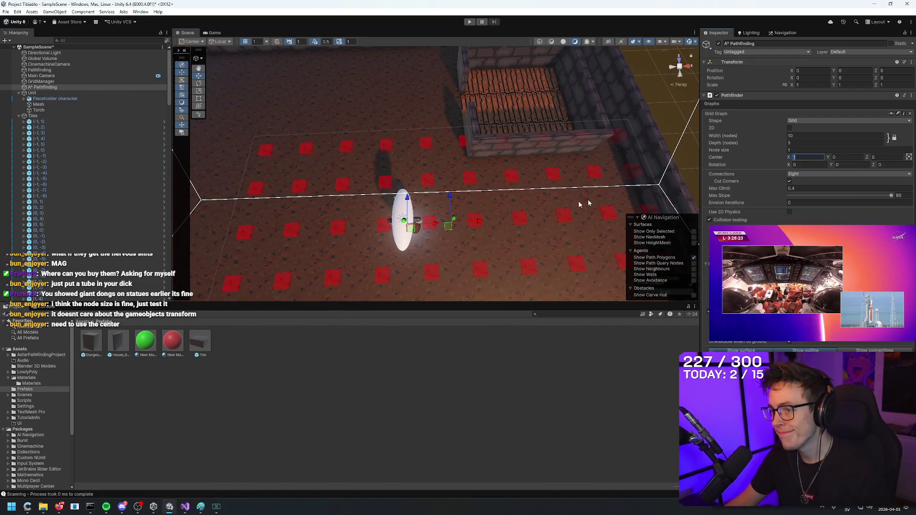
Set the grid center X to 0.5 and select a floor tile to compare alignment.
left_click_drag(786, 155, 782, 156)
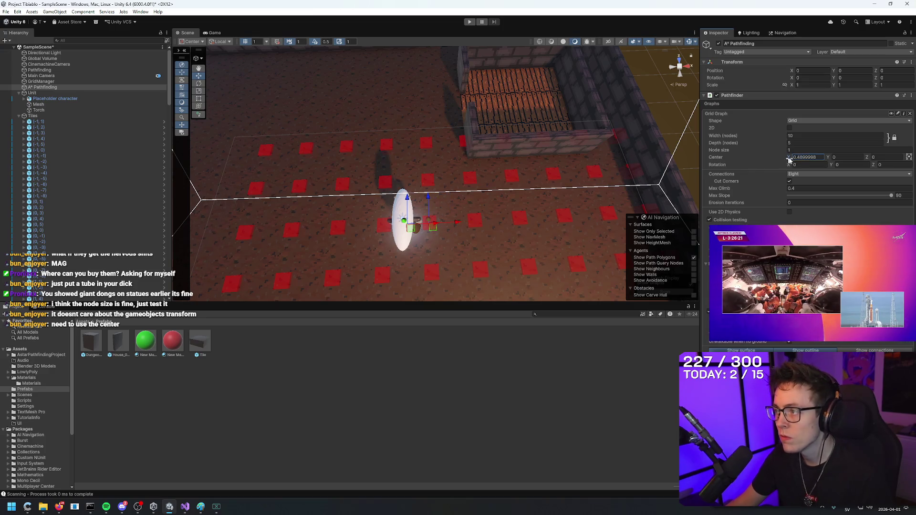
left_click(806, 157)
type("0.5")
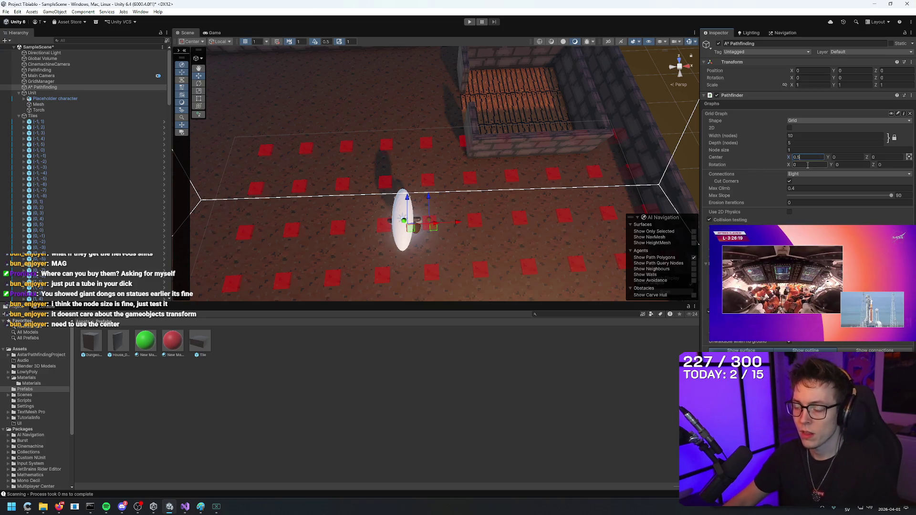
left_click(563, 174)
scroll(563, 171, "down", 5)
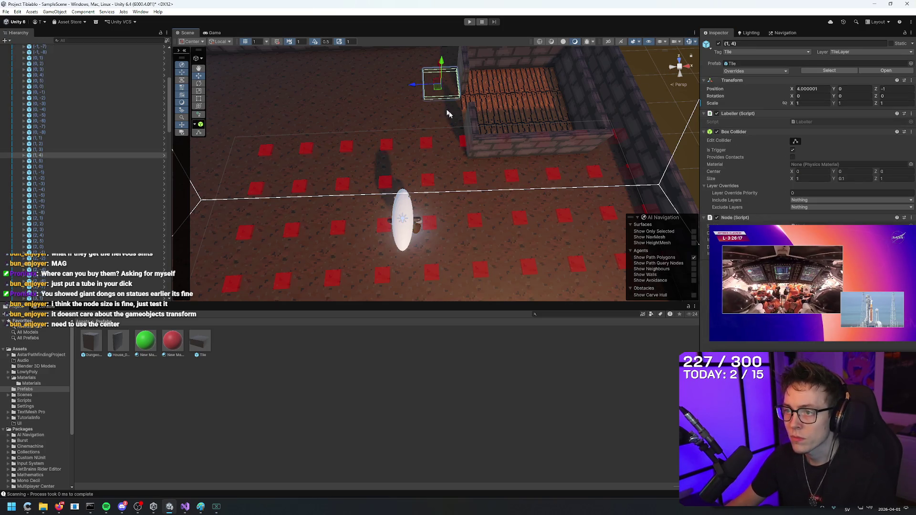
Inspect floor tile (1,0) and its children, then select neighbouring tile (2,0).
mouse_move(583, 153)
left_mouse_down()
mouse_move(594, 139)
mouse_move(597, 146)
mouse_move(592, 92)
mouse_move(593, 174)
mouse_move(436, 174)
left_mouse_up()
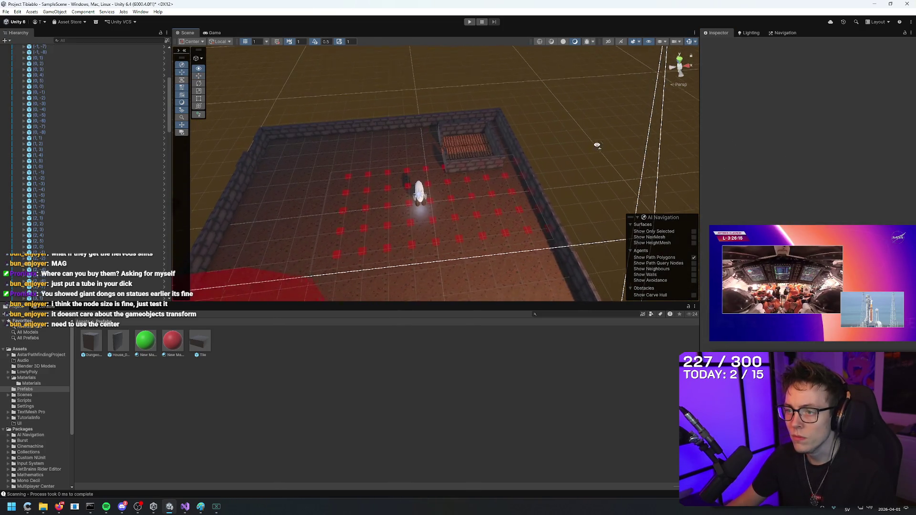
scroll(593, 148, "up", 5)
left_click(410, 236)
mouse_move(411, 237)
left_mouse_down()
mouse_move(419, 262)
mouse_move(432, 259)
mouse_move(411, 260)
mouse_move(432, 248)
left_mouse_up()
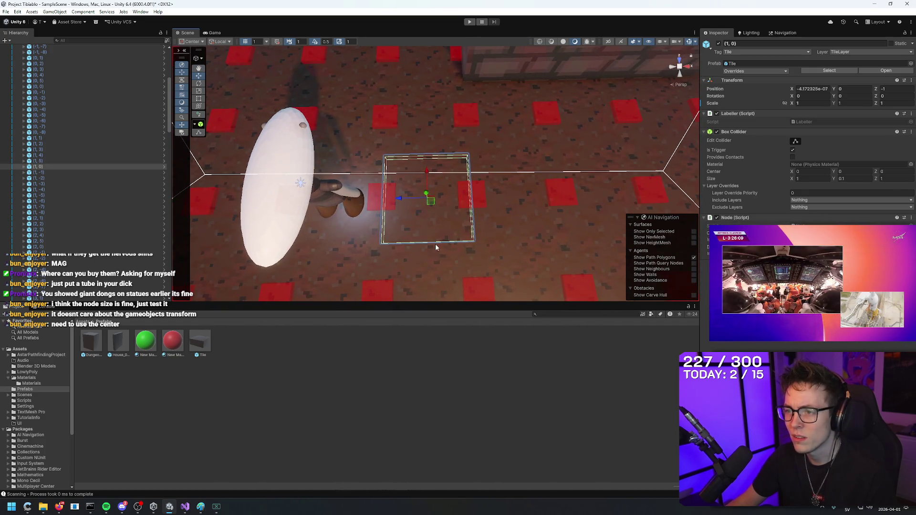
left_click(399, 238)
left_click(458, 234)
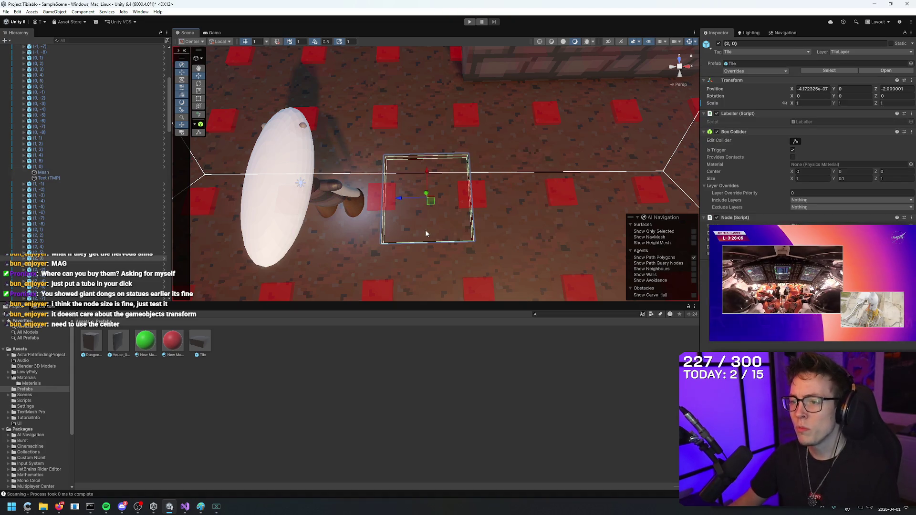
left_click(425, 230)
left_click(414, 228)
left_click(481, 223)
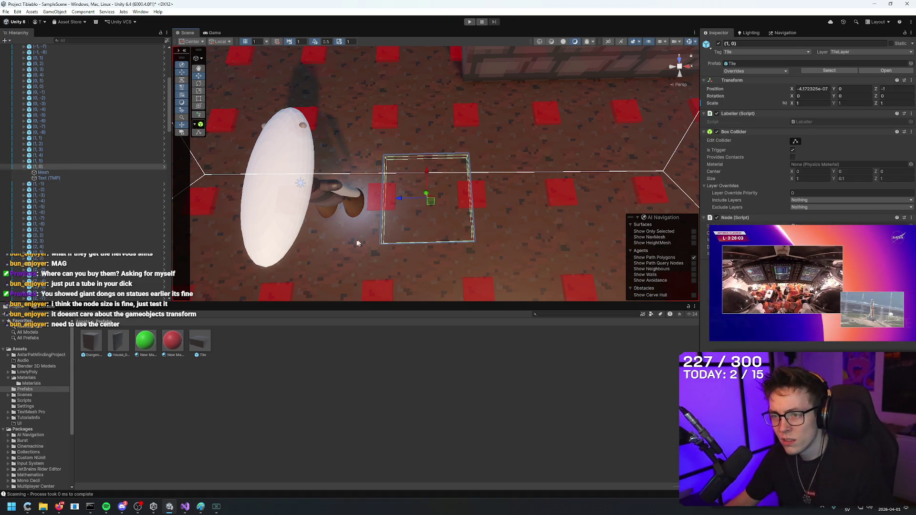
left_click(420, 234)
left_click(493, 233)
left_click(494, 233)
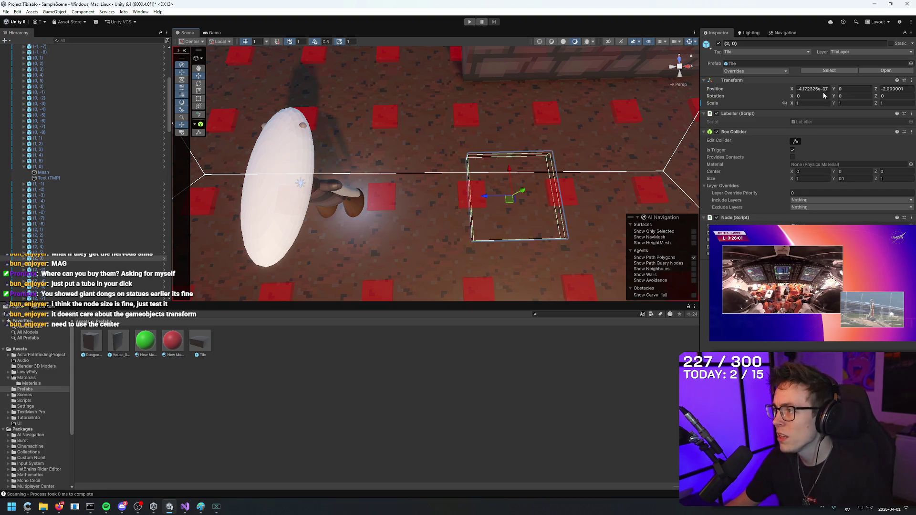
left_click(811, 89)
scroll(548, 125, "down", 5)
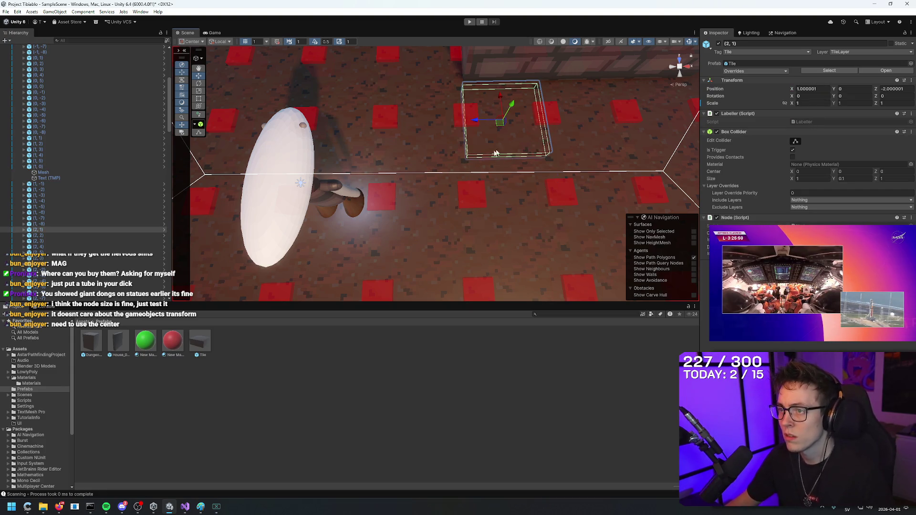
Move floor tile (5,0) two cells along Z to -7 and set its X position to 0.
left_click(556, 181)
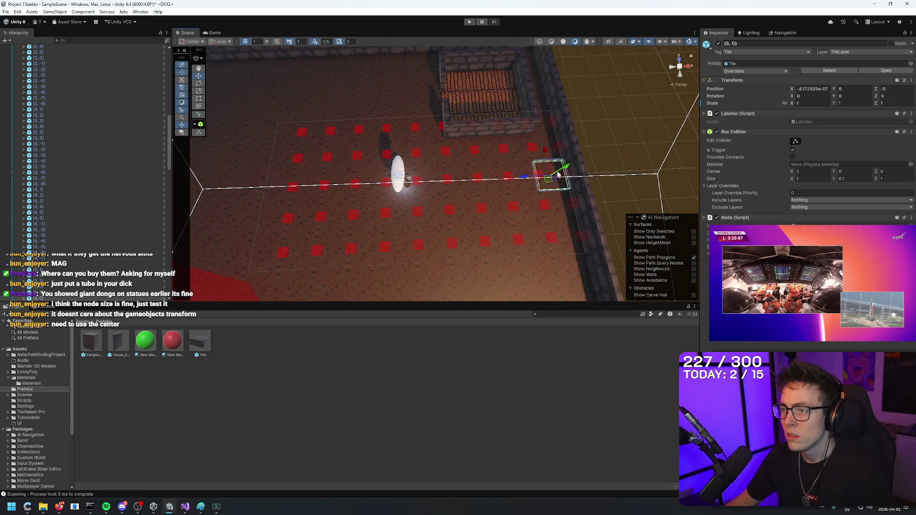
left_click_drag(557, 182, 635, 171)
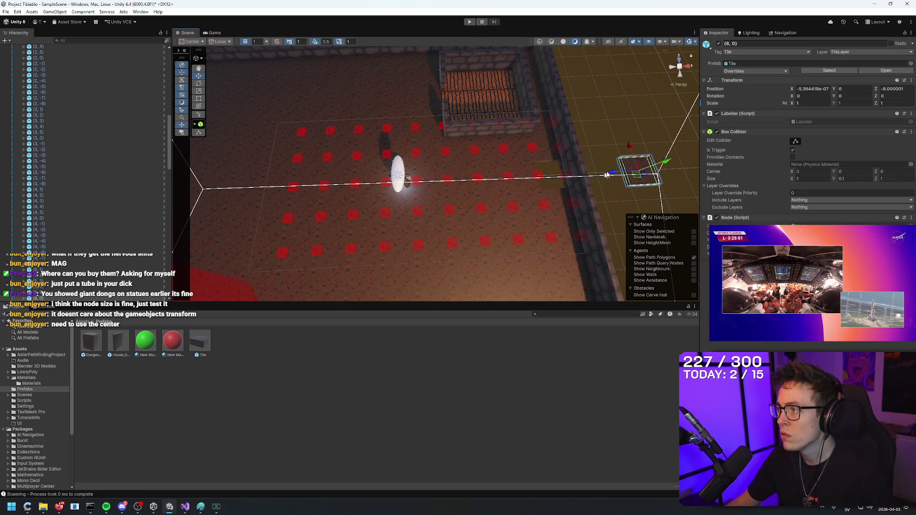
left_click(813, 89)
type("0")
key("Return")
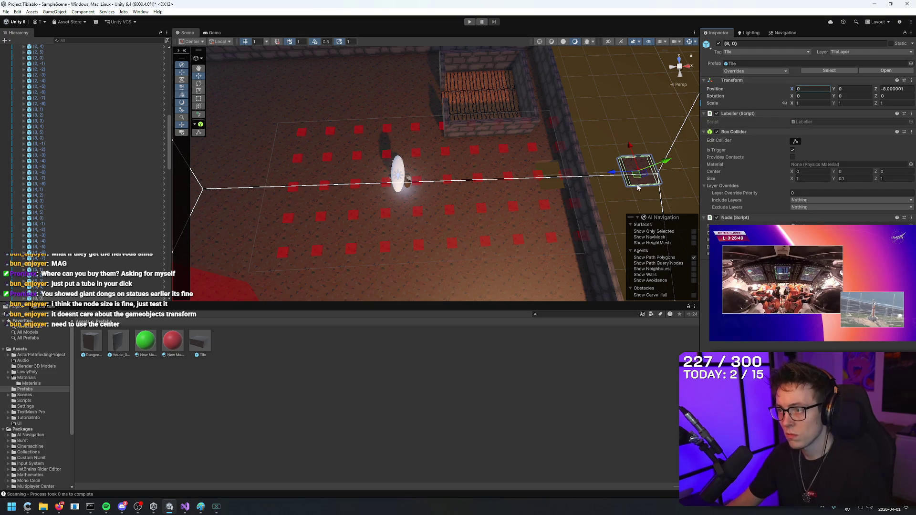
left_click_drag(602, 178, 597, 177)
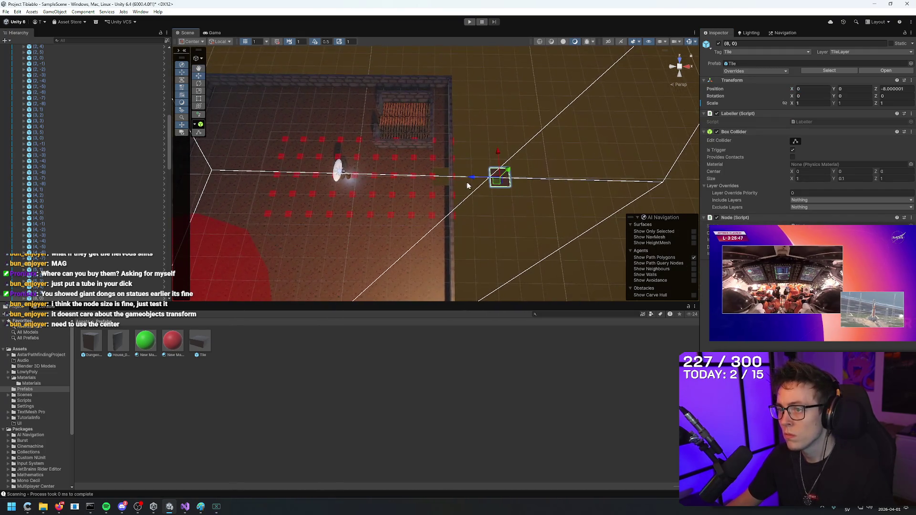
Nudge the tile one more cell along Z, then undo the move and deselect it.
mouse_move(470, 183)
left_mouse_down()
mouse_move(549, 184)
mouse_move(485, 189)
left_mouse_up()
key("ctrl+z")
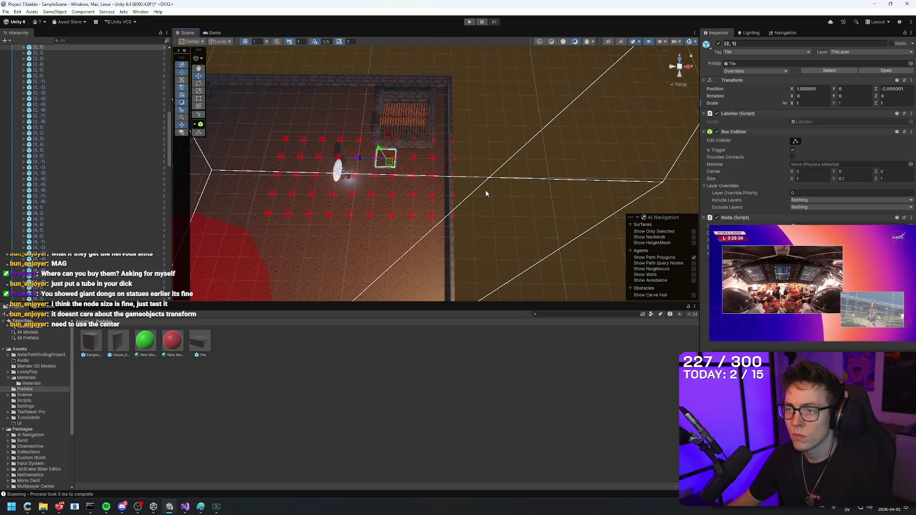
scroll(486, 190, "up", 5)
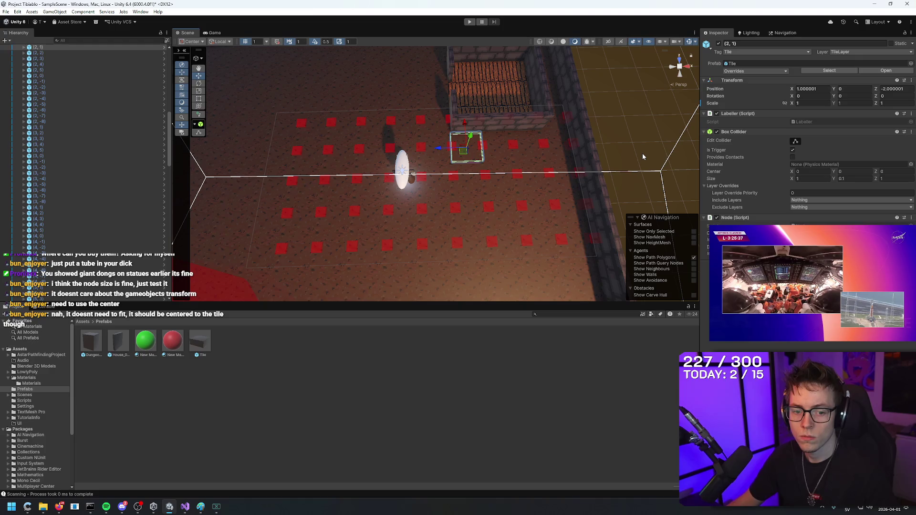
left_click(642, 154)
mouse_move(644, 147)
left_mouse_down()
mouse_move(649, 138)
mouse_move(491, 188)
left_mouse_up()
scroll(483, 181, "up", 4)
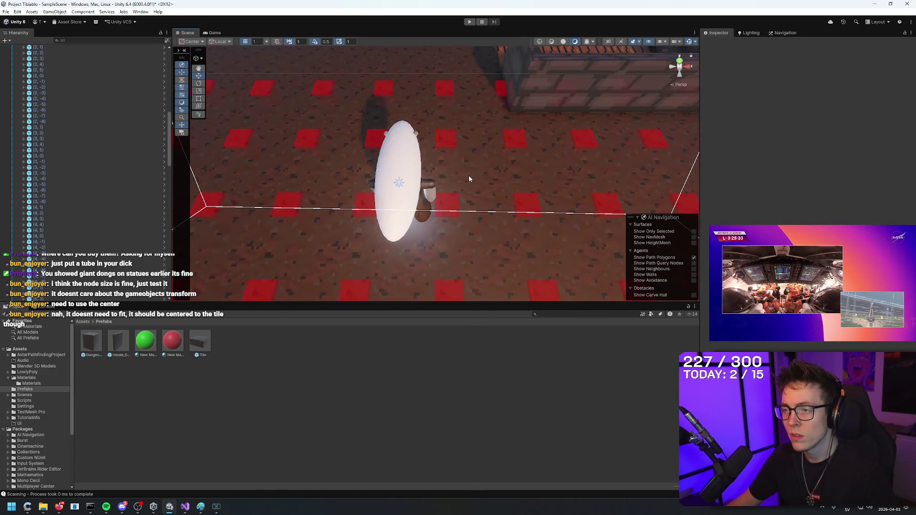
Select floor tile (1, 0) and zoom around to check its placement against the grid.
left_click(469, 175)
scroll(515, 189, "down", 3)
scroll(515, 195, "down", 1)
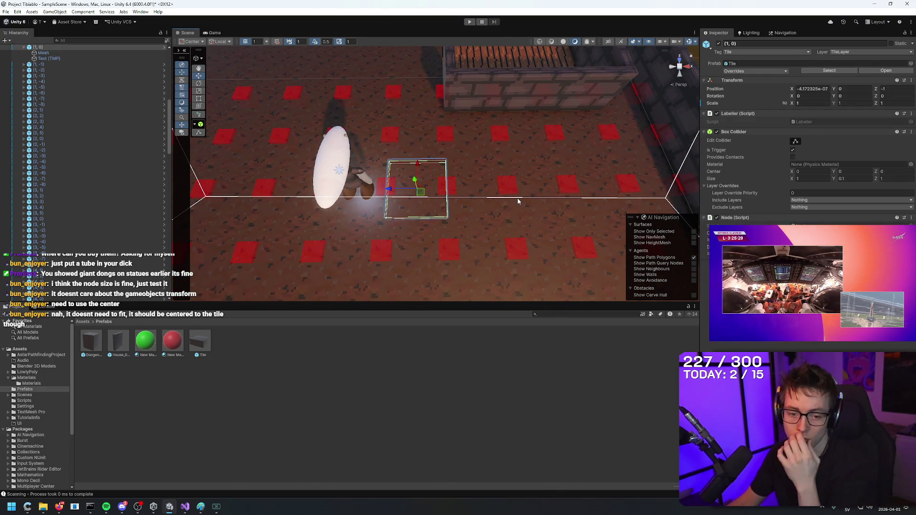
scroll(425, 176, "down", 4)
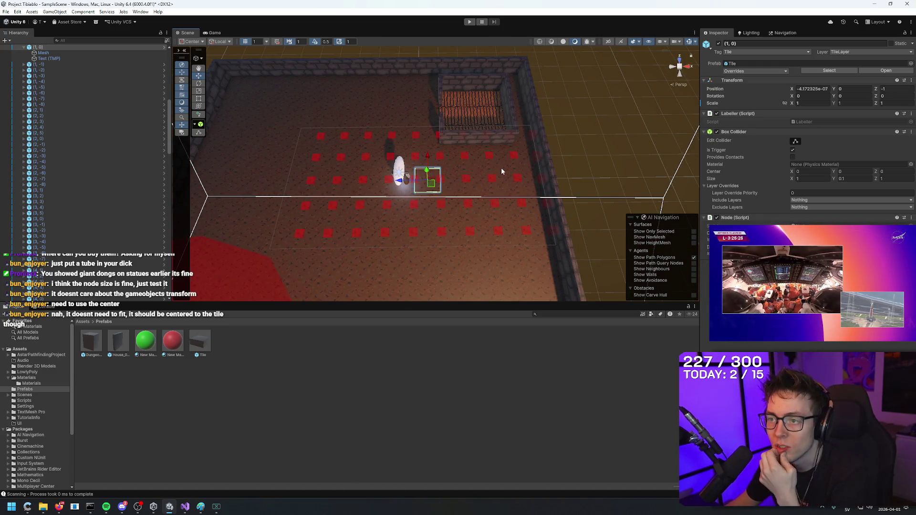
scroll(549, 143, "down", 2)
scroll(451, 153, "up", 5)
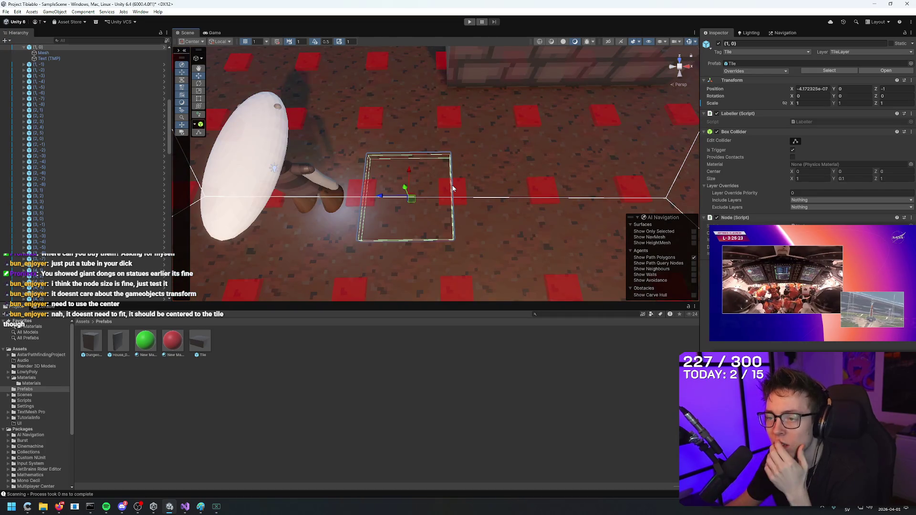
scroll(453, 189, "down", 5)
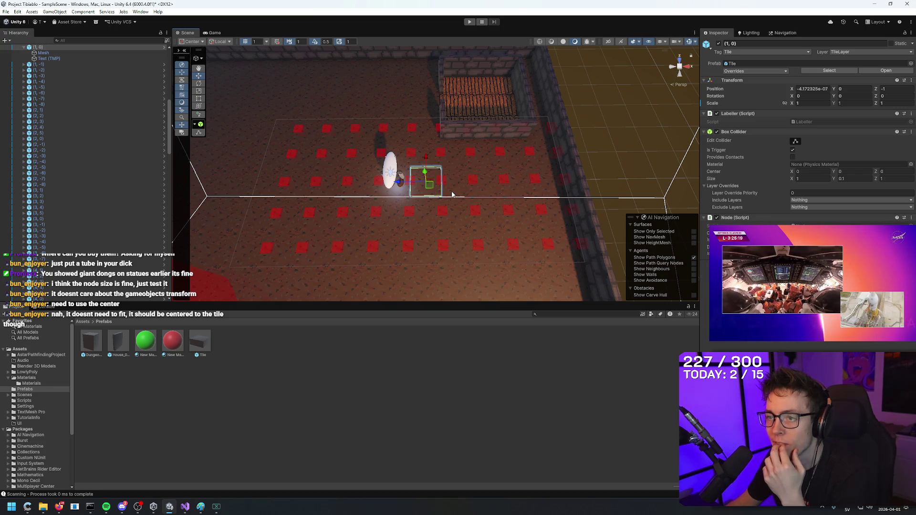
scroll(453, 194, "down", 4)
scroll(446, 186, "up", 8)
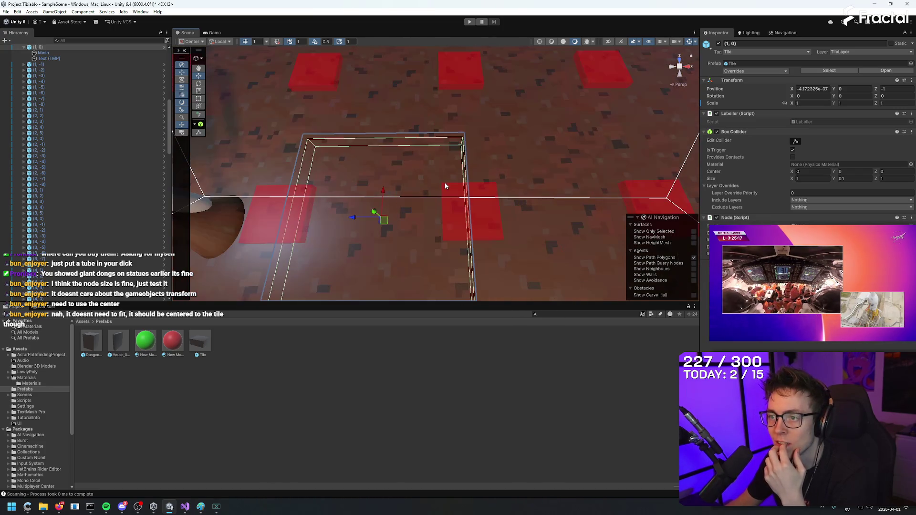
scroll(444, 186, "down", 3)
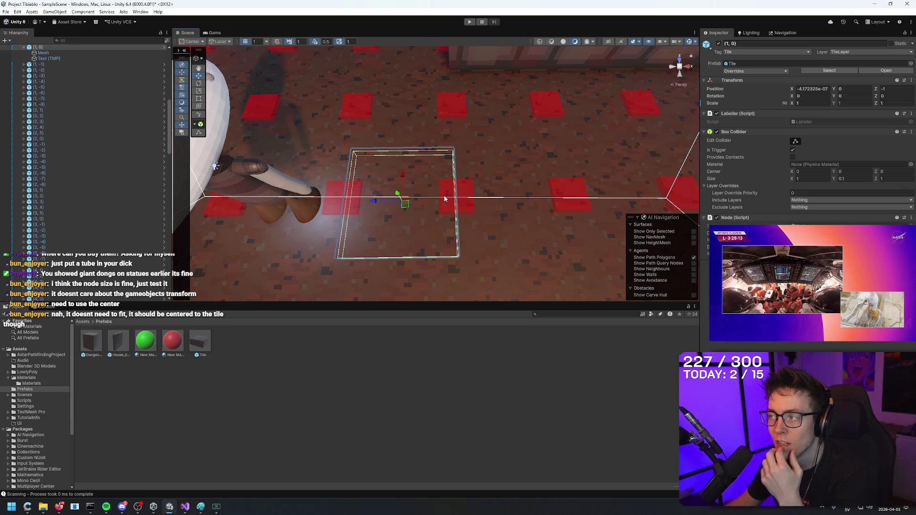
scroll(447, 201, "down", 10)
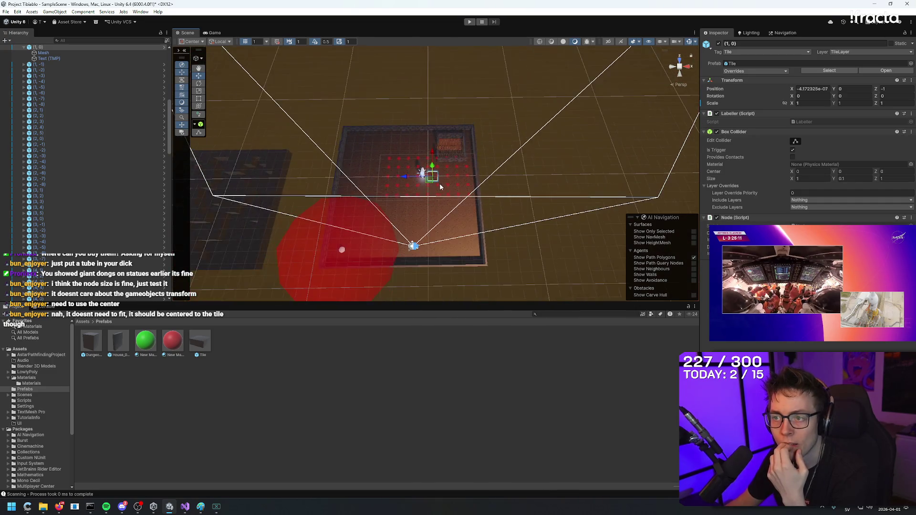
Select all tiles and maze objects and enter 0. in their Position X field.
key("ctrl+a")
scroll(412, 205, "up", 5)
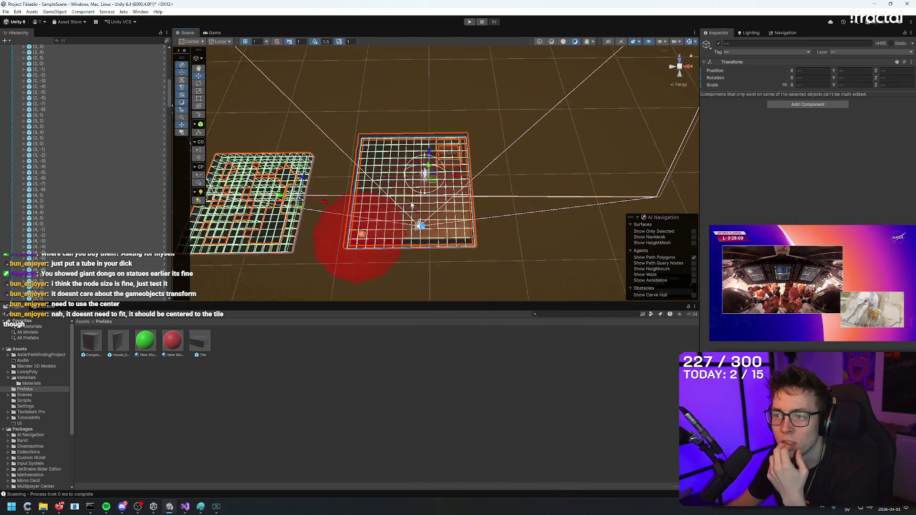
scroll(412, 206, "up", 5)
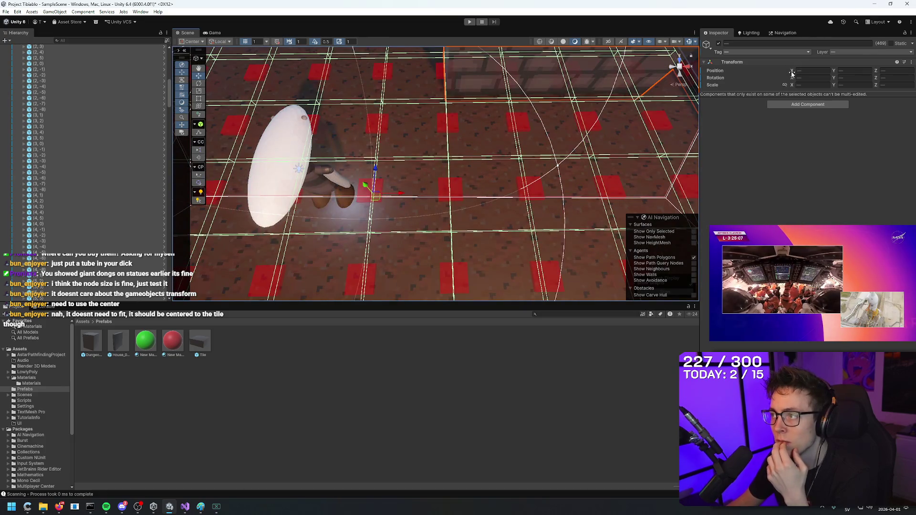
left_click(804, 70)
type("0.")
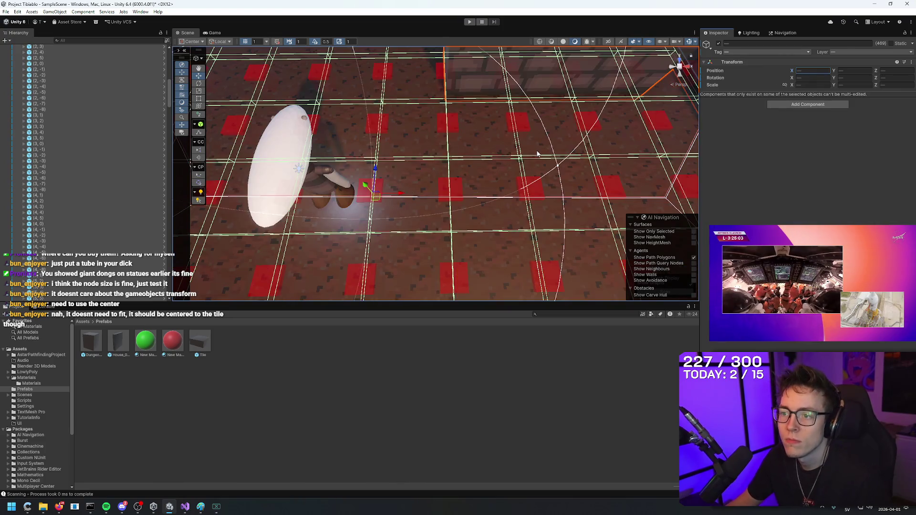
Inspect tile (3, 1), floor tile (1, 0) and wall tile (2, 2), then collapse the Tiles group.
left_click(536, 154)
right_click(535, 154)
scroll(565, 111, "down", 5)
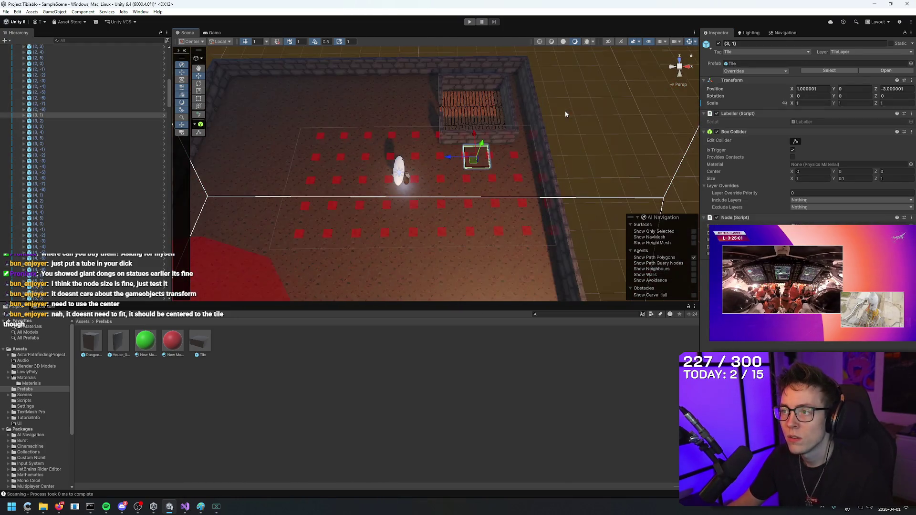
left_click(571, 120)
scroll(561, 136, "up", 5)
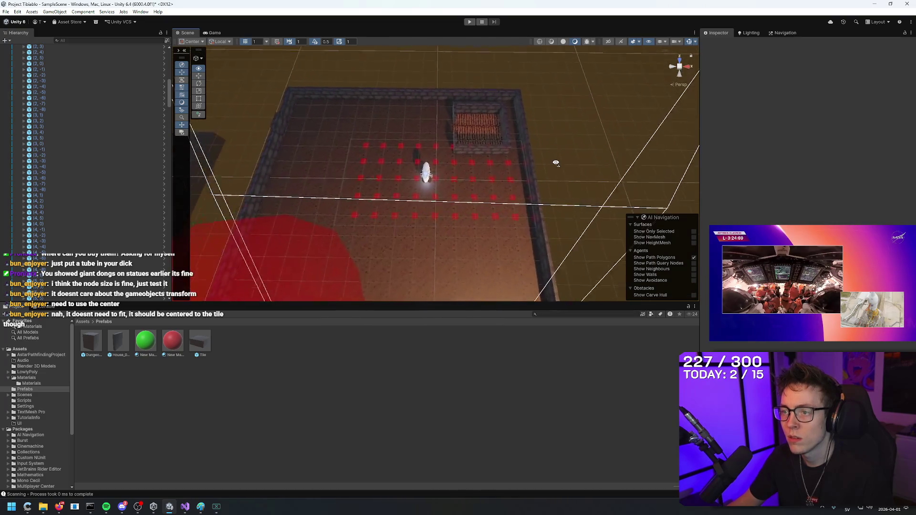
left_click_drag(560, 159, 437, 204)
left_click(436, 205)
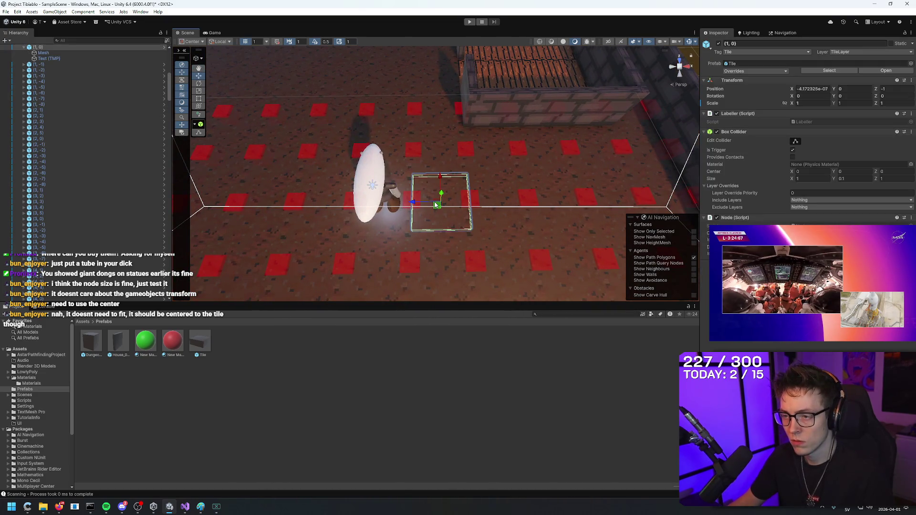
left_click_drag(462, 222, 442, 202)
left_click(465, 203)
scroll(60, 169, "up", 5)
left_click(19, 84)
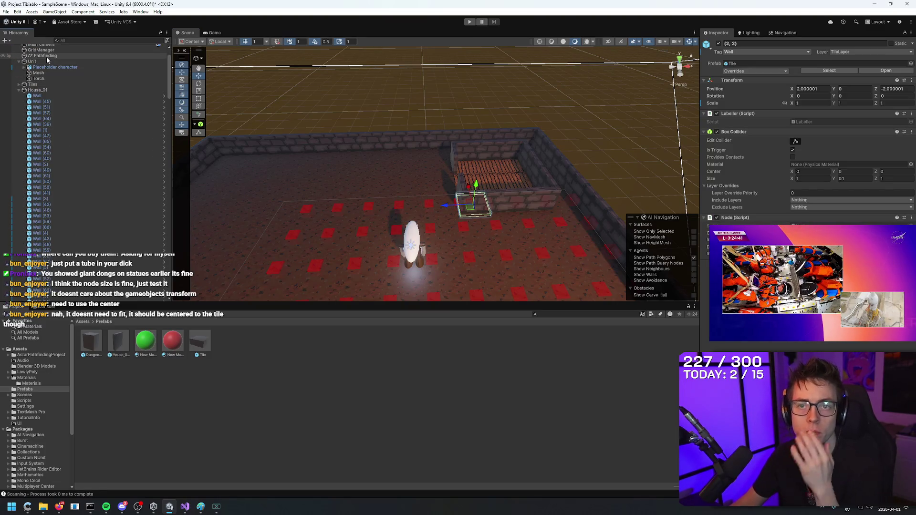
On the A* Pathfinding object, keep the grid graph 3D and enable Use 2D Physics for collision testing.
left_click(47, 57)
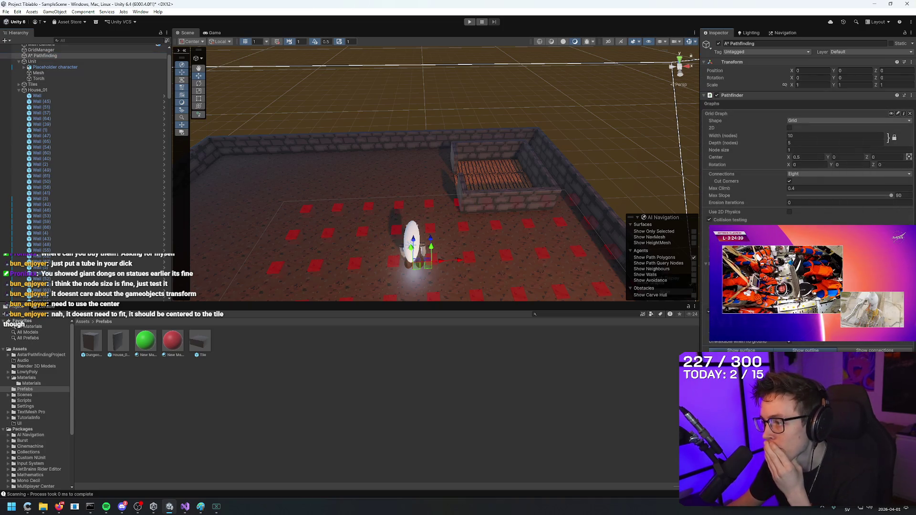
left_click_drag(464, 225, 461, 276)
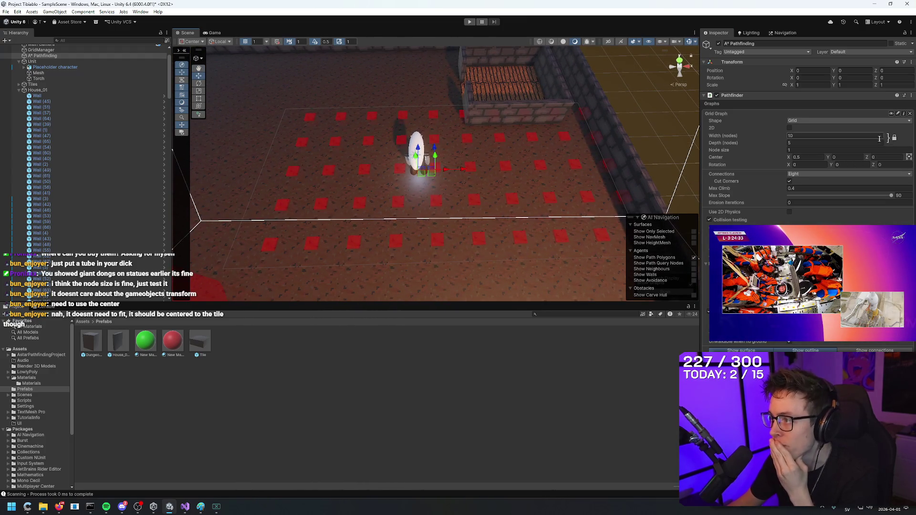
left_click(790, 128)
left_click(790, 128)
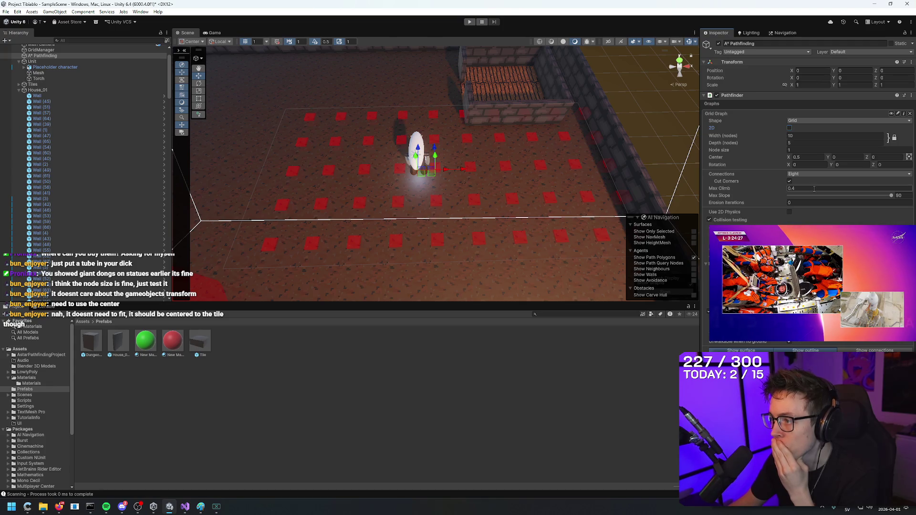
left_click(789, 212)
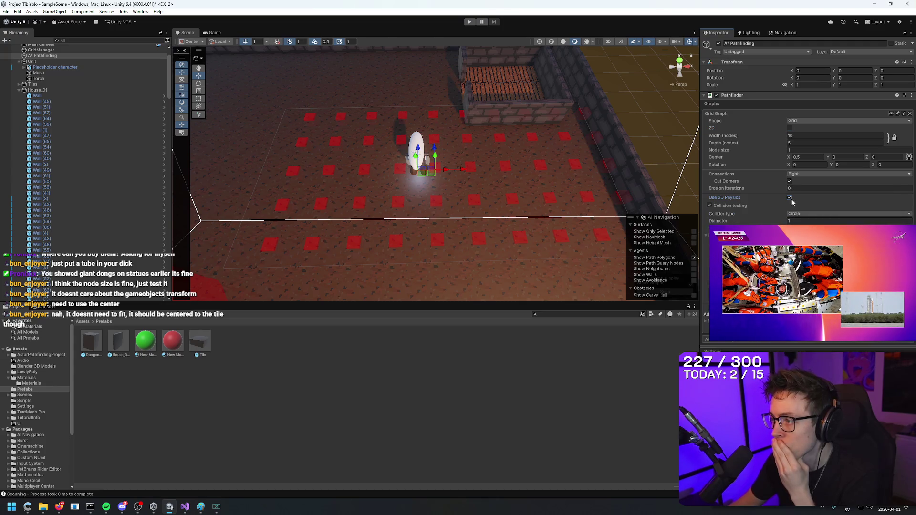
scroll(591, 84, "down", 2)
left_click(591, 84)
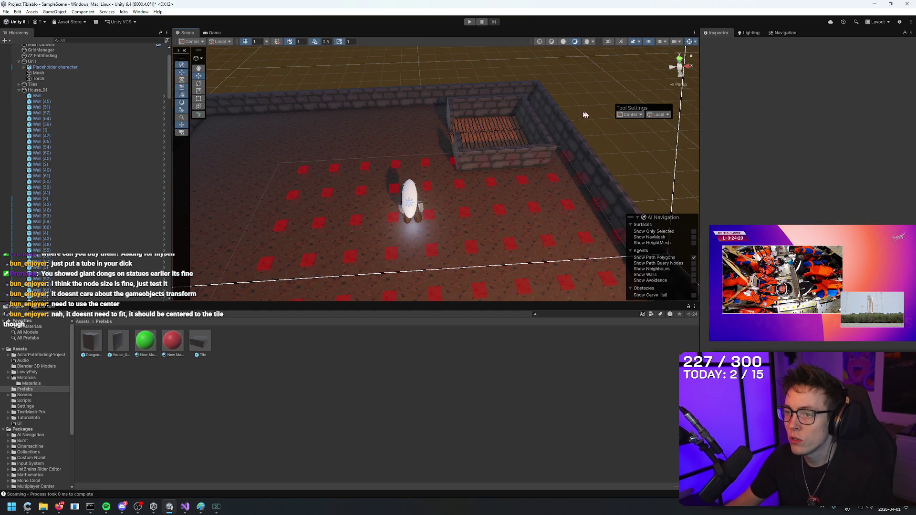
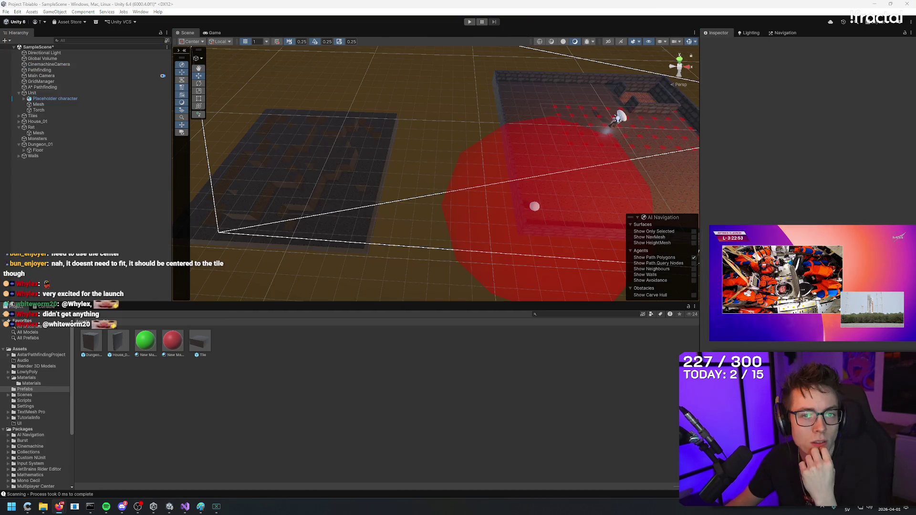
Select Unit and set its Transform position to X 0.5, Y 0.1 on the centre floor tile.
mouse_move(484, 125)
left_mouse_down()
mouse_move(533, 86)
mouse_move(497, 86)
mouse_move(458, 117)
mouse_move(571, 112)
mouse_move(458, 98)
mouse_move(590, 129)
mouse_move(579, 92)
mouse_move(587, 172)
mouse_move(383, 159)
mouse_move(286, 134)
left_mouse_up()
left_click(400, 153)
left_click(31, 93)
left_click(854, 70)
type("0.1")
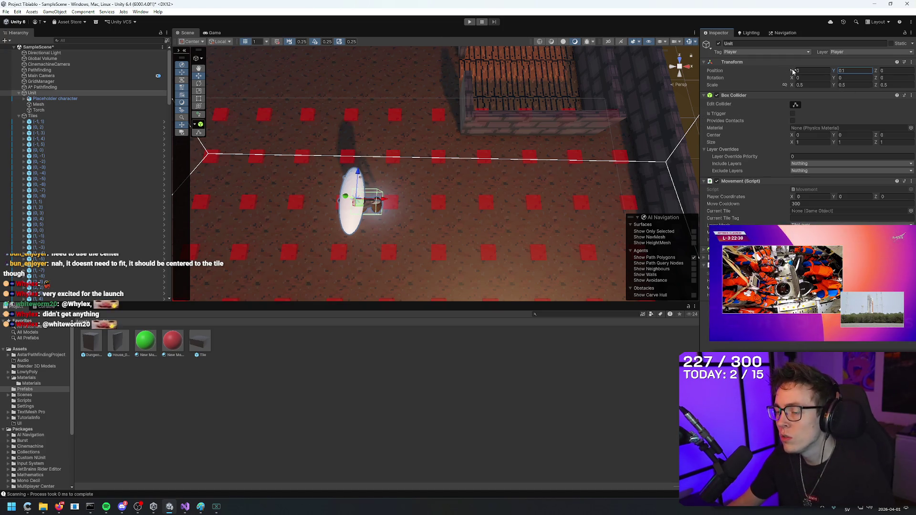
left_click_drag(793, 71, 800, 72)
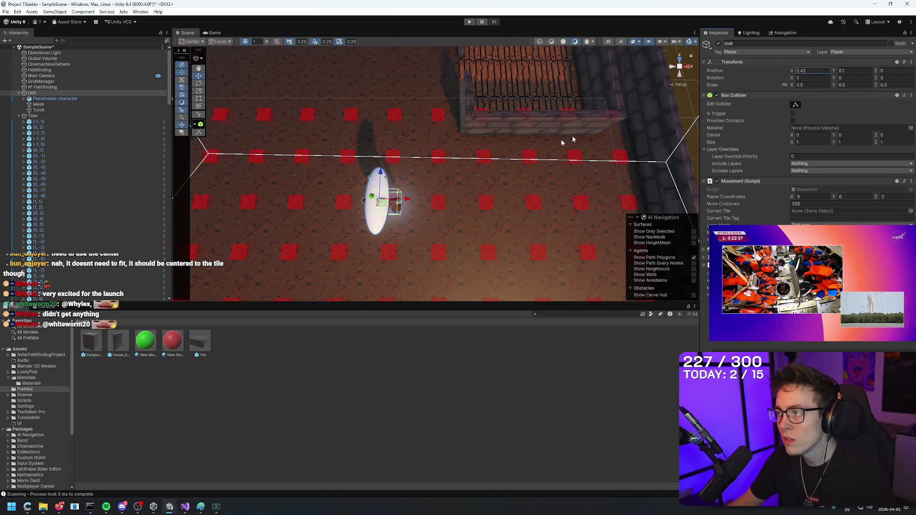
scroll(609, 127, "up", 5)
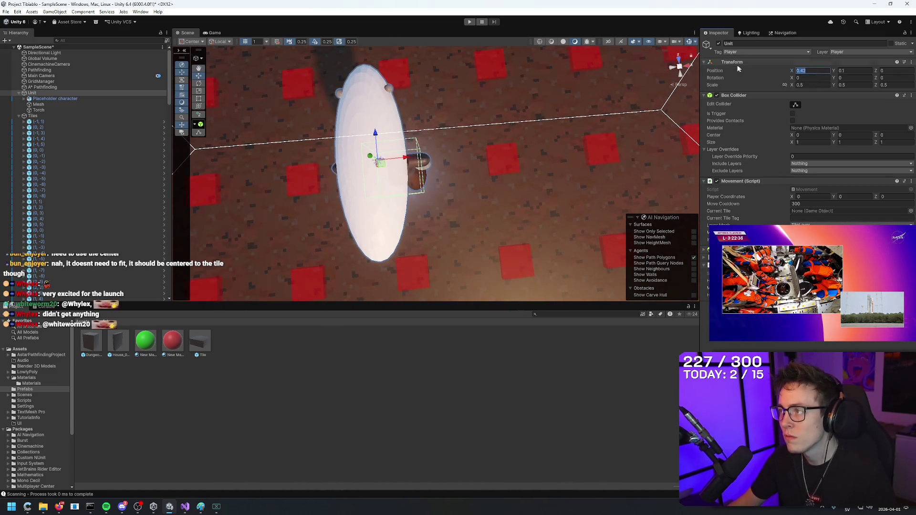
type("0.5")
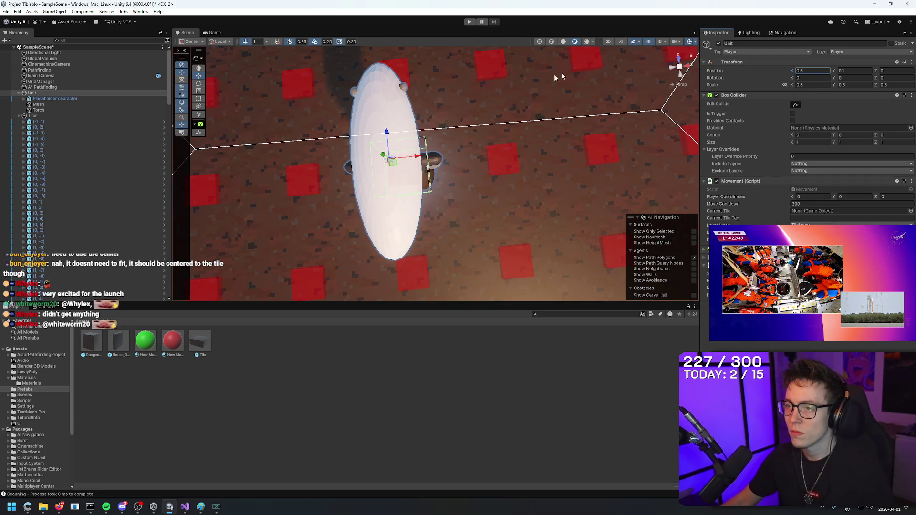
scroll(592, 67, "down", 5)
left_click_drag(536, 57, 454, 111)
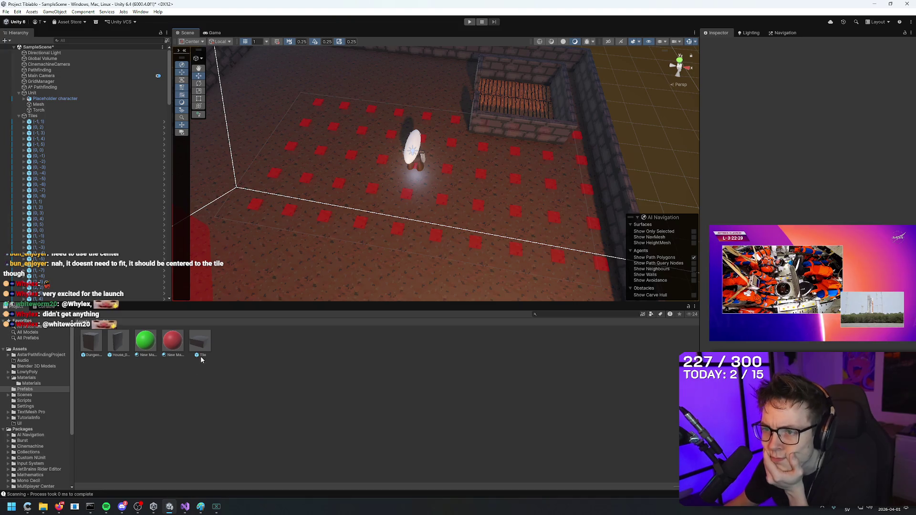
Bring the browser with the A* Pathfinding Project tutorial video to the front.
left_click(11, 507)
left_click(400, 399)
key("alt+Tab")
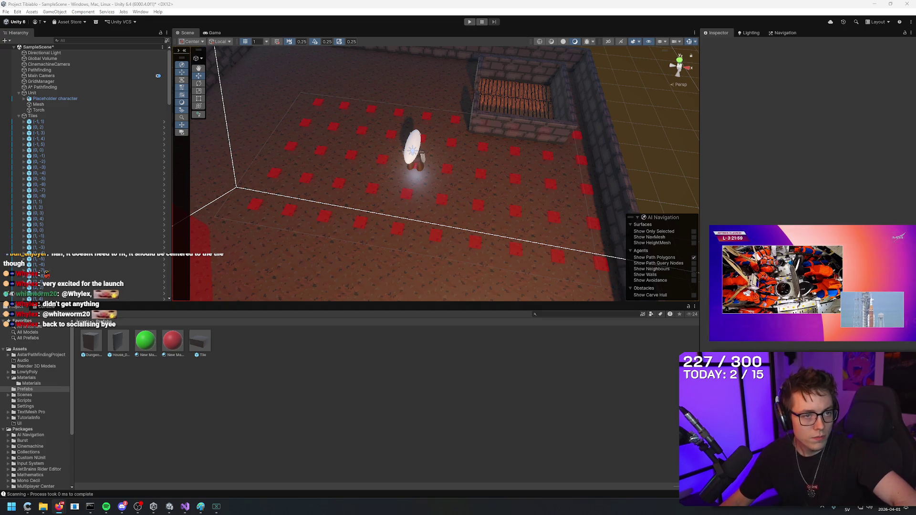
left_click(58, 507)
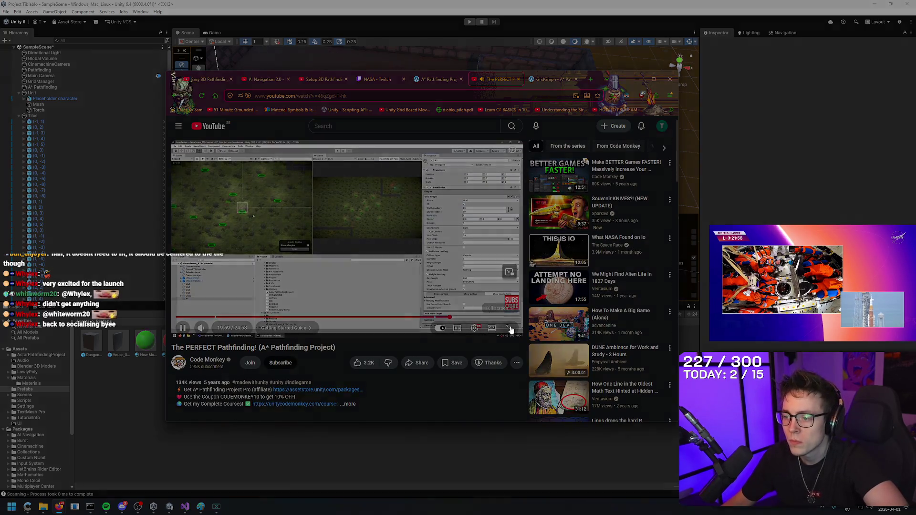
Watch the tutorial full screen at adjusted speed and pause on the grid graph settings.
left_click(510, 329)
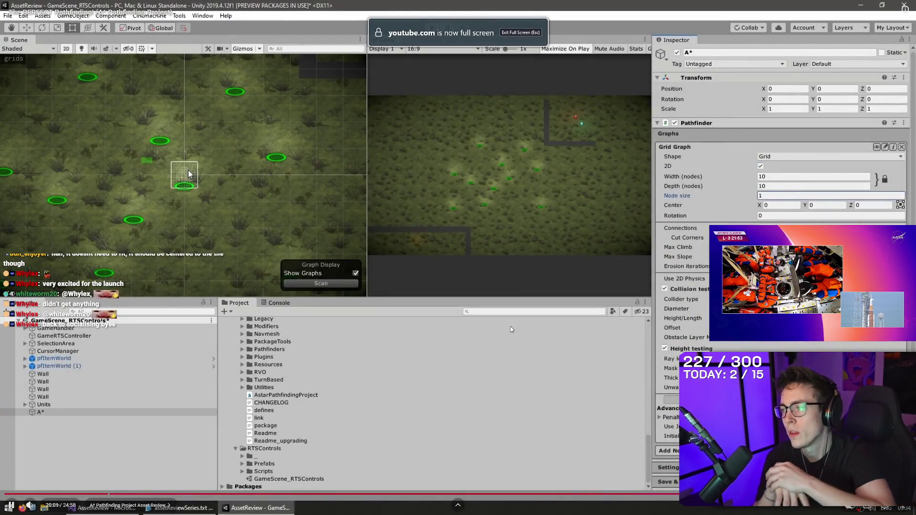
key("shift+period")
key("shift+period")
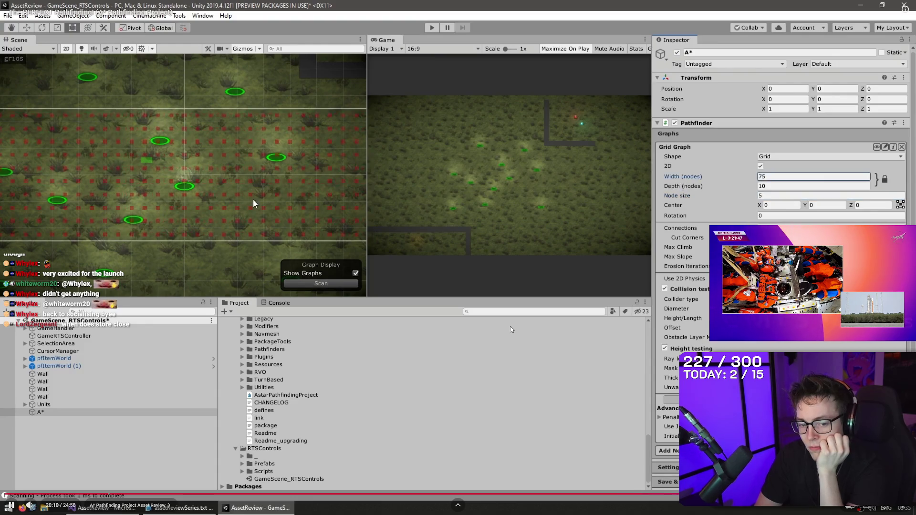
key("space")
key("space")
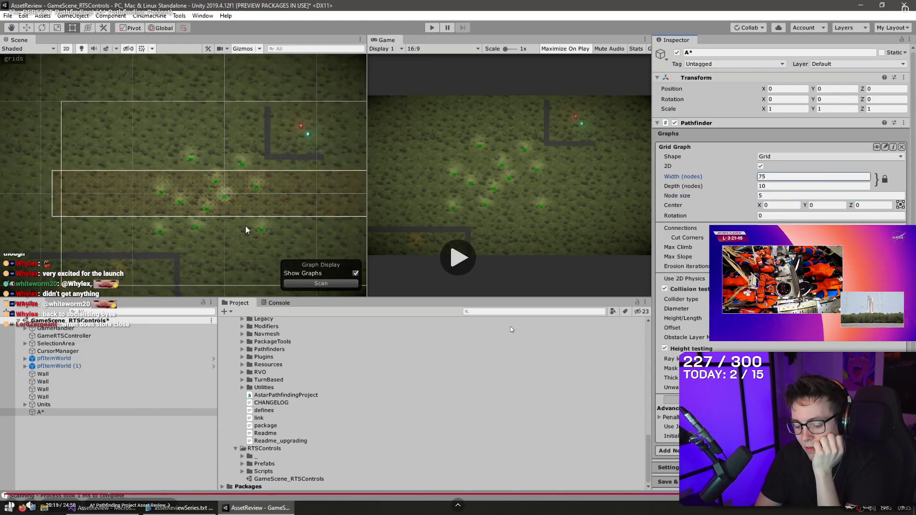
key("shift+comma")
key("shift+comma")
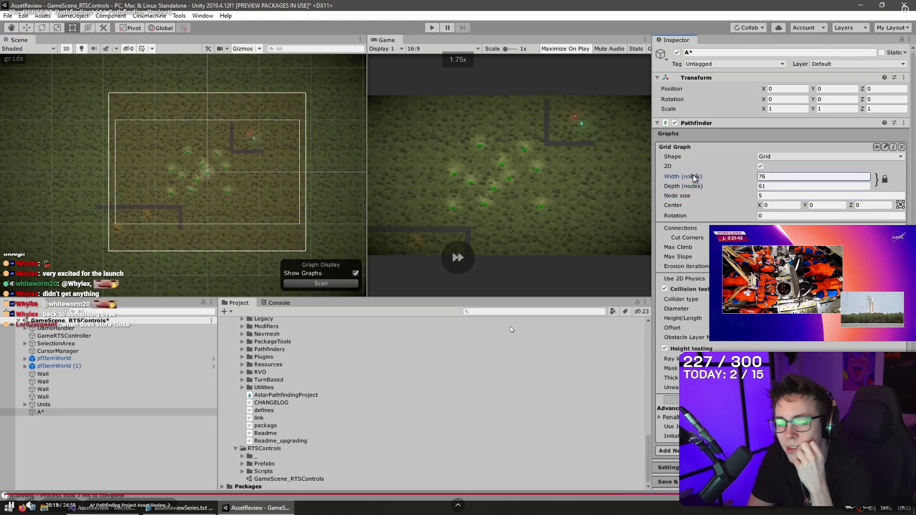
key("space")
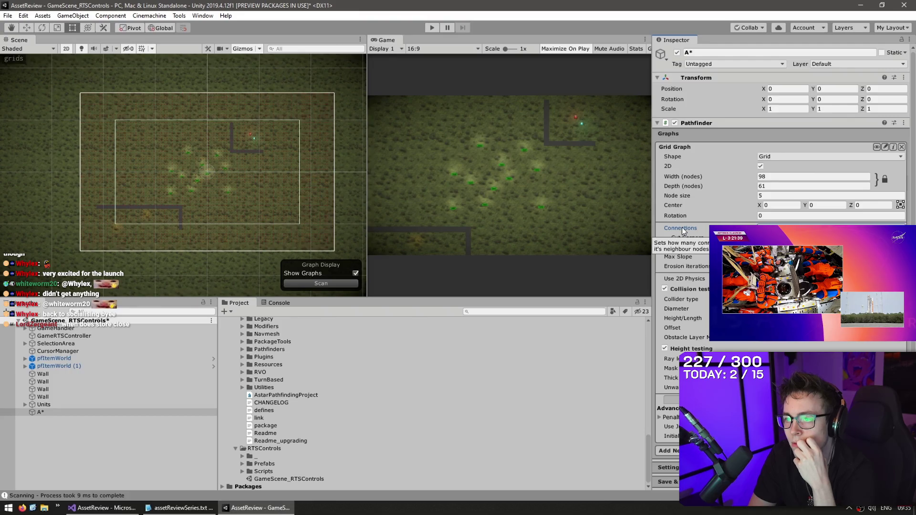
key("shift+comma")
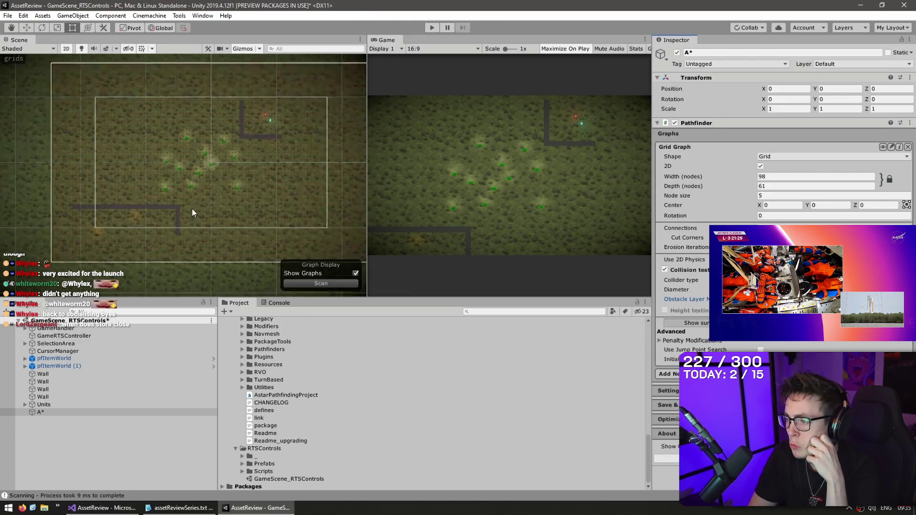
left_click(512, 329)
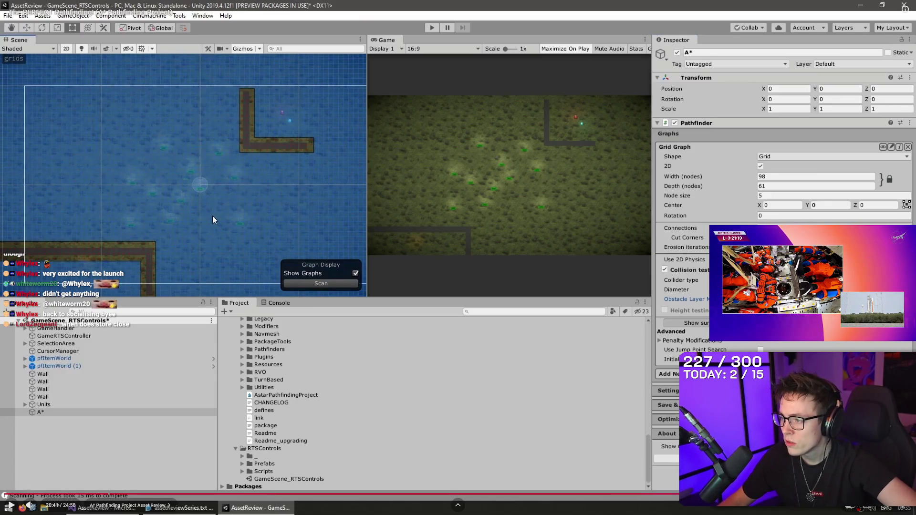
Compare with Unity's A* Pathfinding object, rewind and rewatch the settings, then pause and return to Unity.
key("alt+Tab")
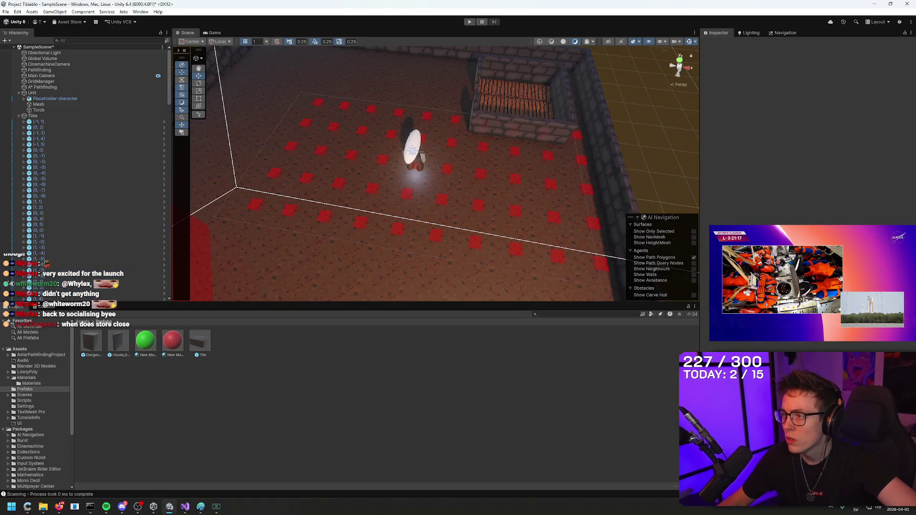
left_click(86, 93)
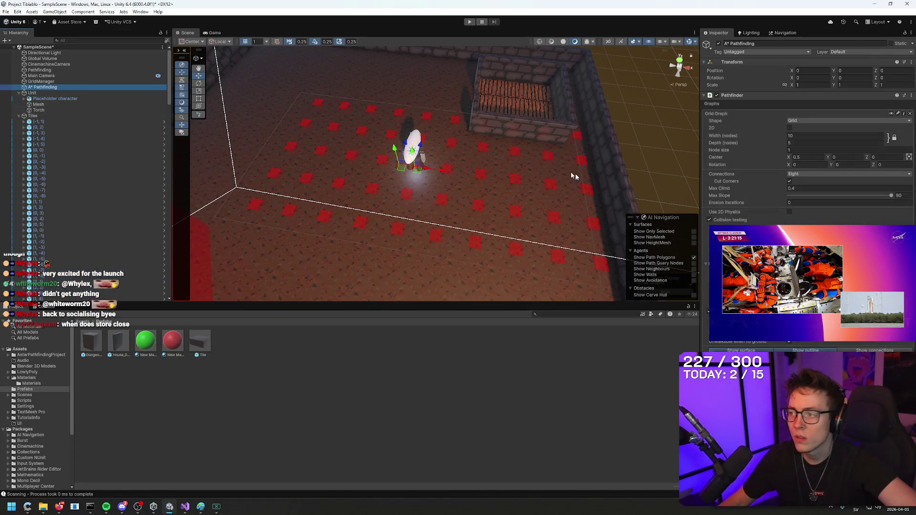
key("alt+Tab")
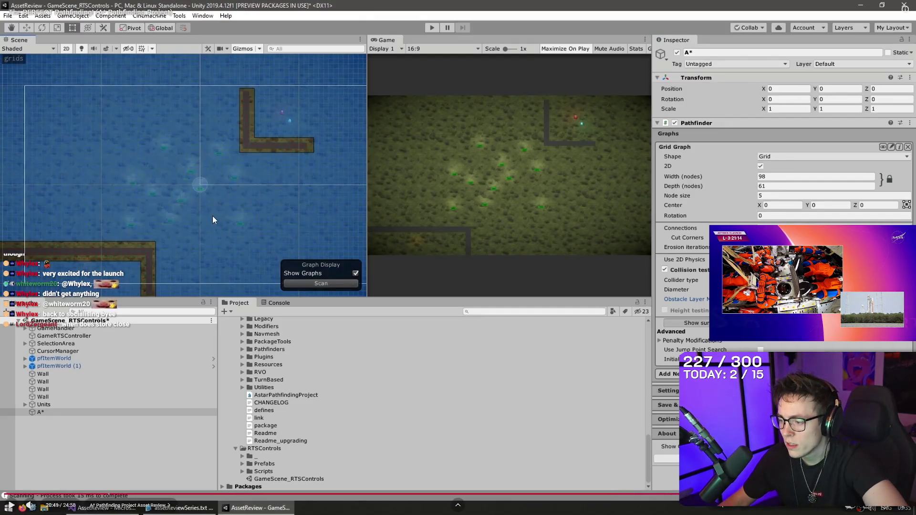
key("Left")
key("Left")
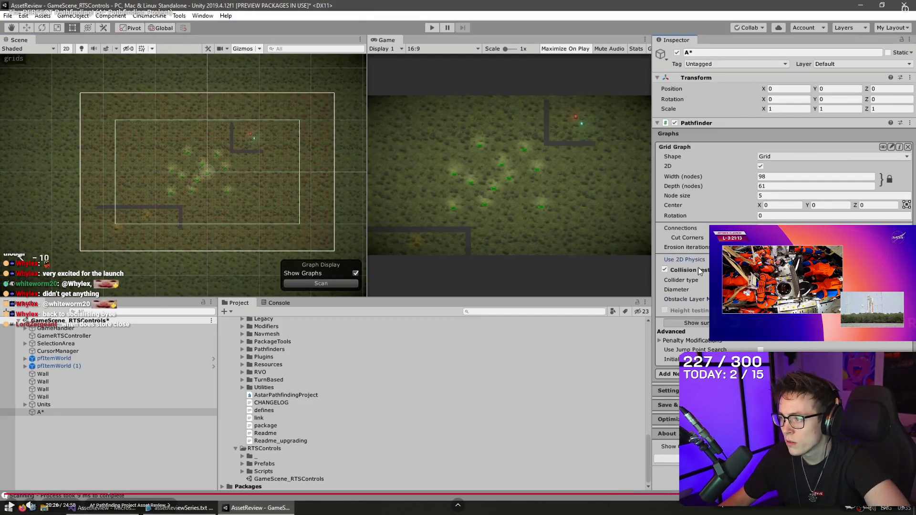
key("Left")
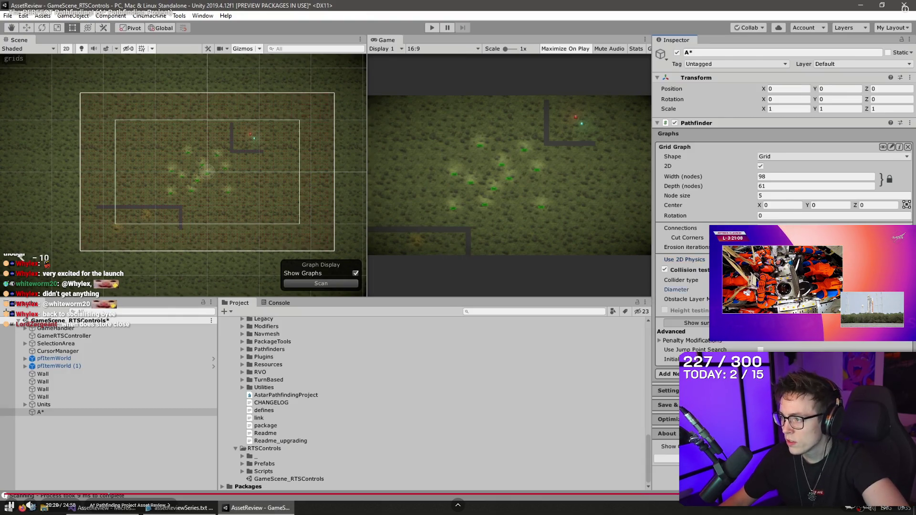
key("Left")
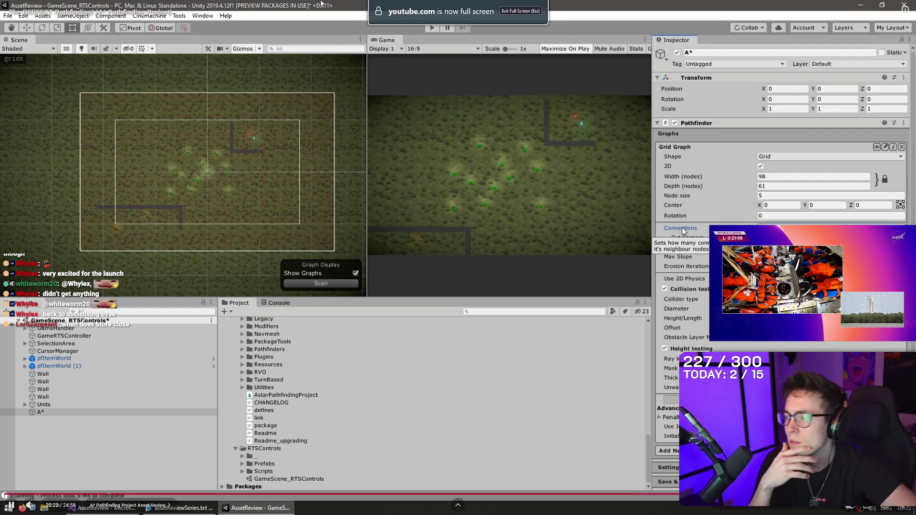
mouse_move(321, 3)
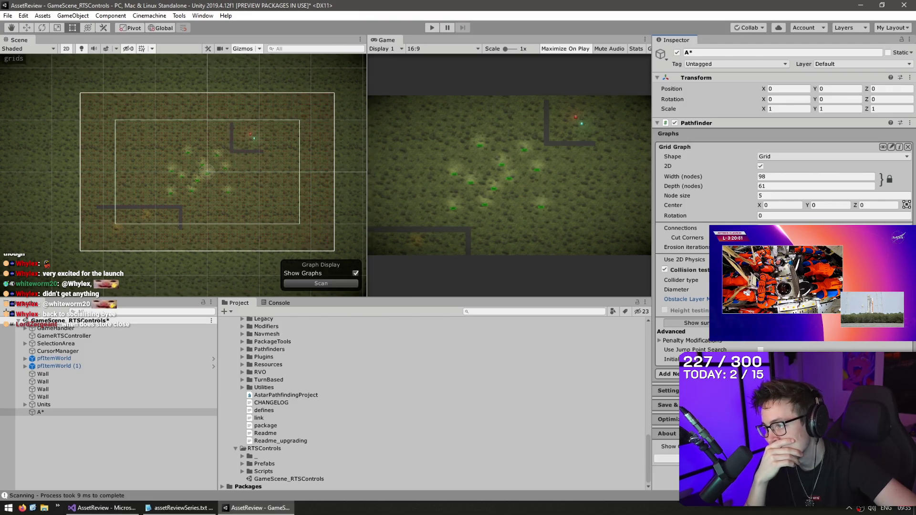
key("space")
key("alt+Tab")
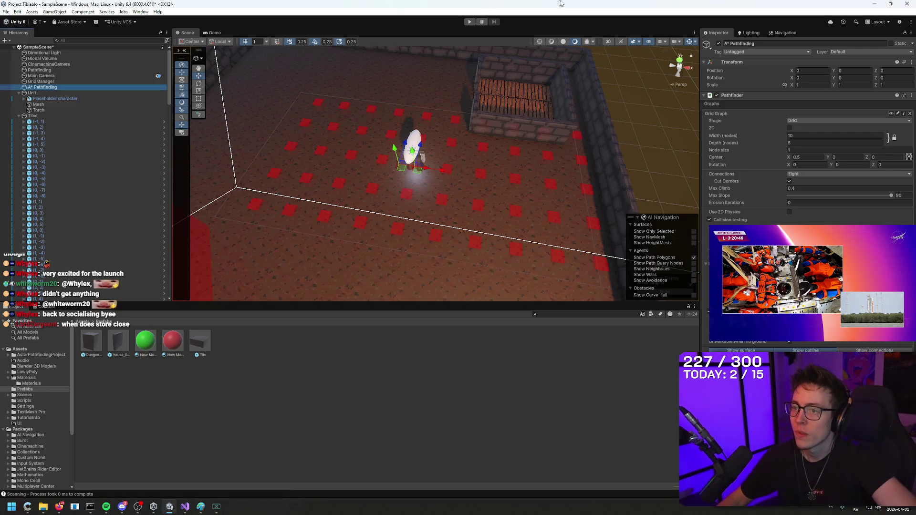
Add a new layer named 'Wall' as User Layer 7.
mouse_move(307, 137)
left_mouse_down()
mouse_move(531, 106)
mouse_move(476, 242)
mouse_move(506, 272)
mouse_move(495, 280)
mouse_move(436, 269)
mouse_move(419, 249)
mouse_move(476, 255)
mouse_move(394, 116)
left_mouse_up()
left_click(478, 245)
left_click(148, 334)
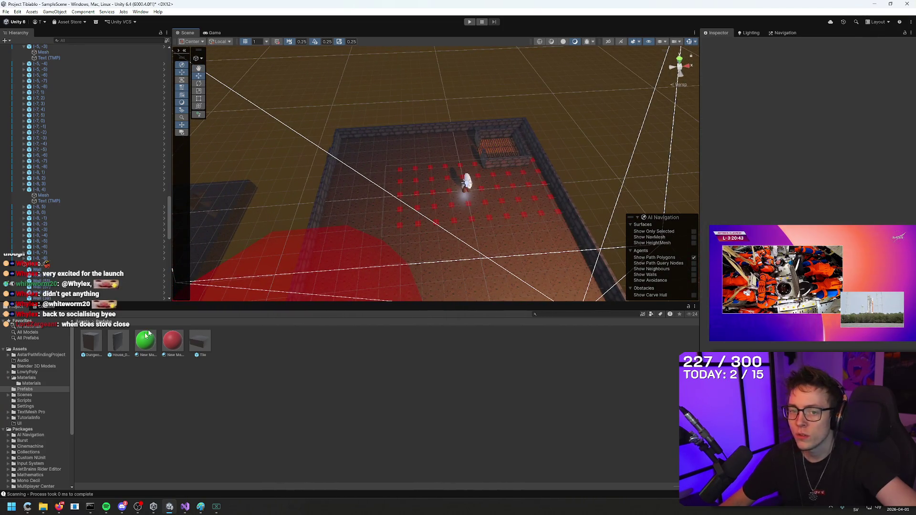
left_click(118, 342)
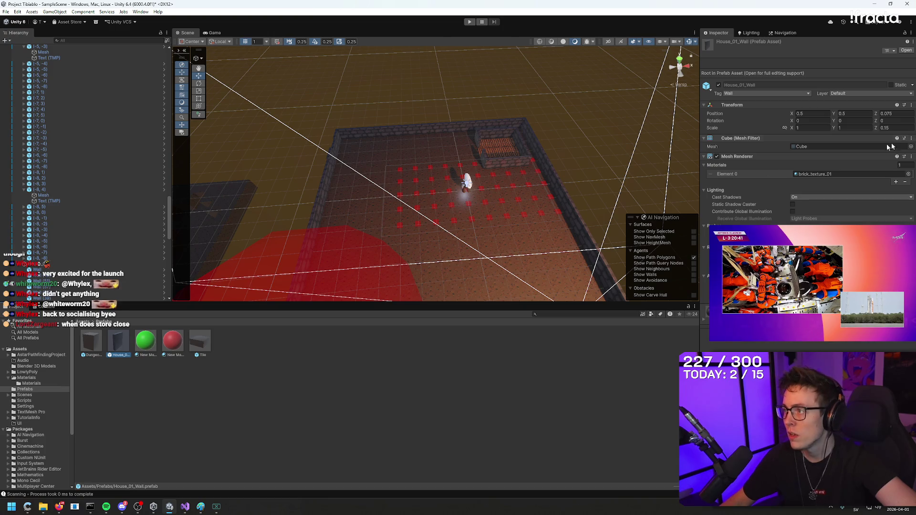
left_click(874, 95)
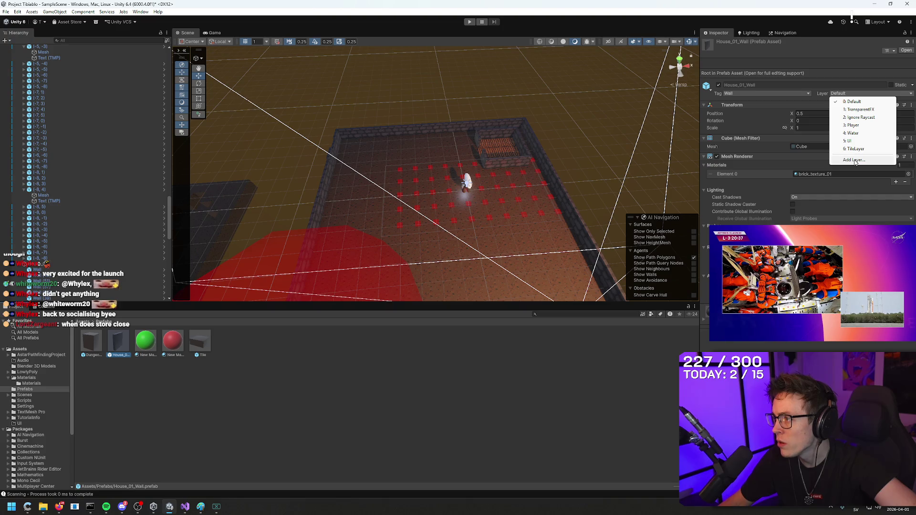
left_click(854, 160)
left_click(788, 141)
type("Wall")
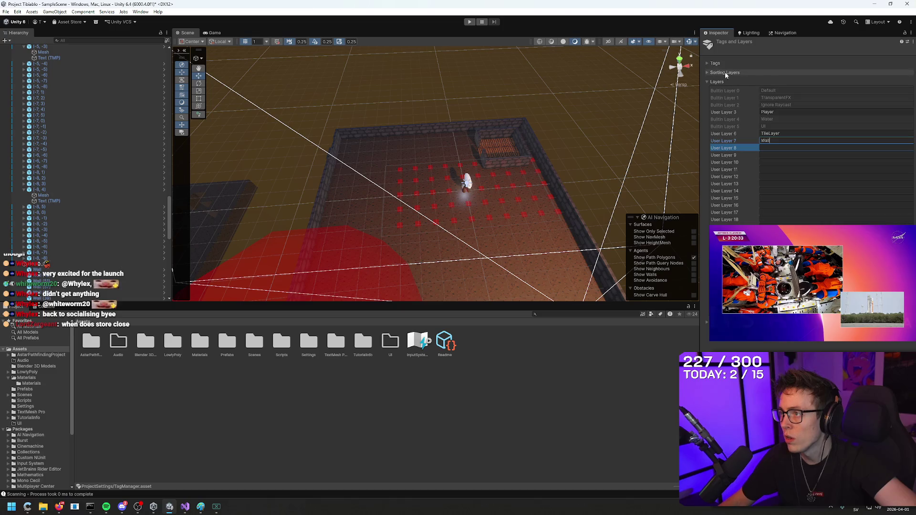
left_click(481, 401)
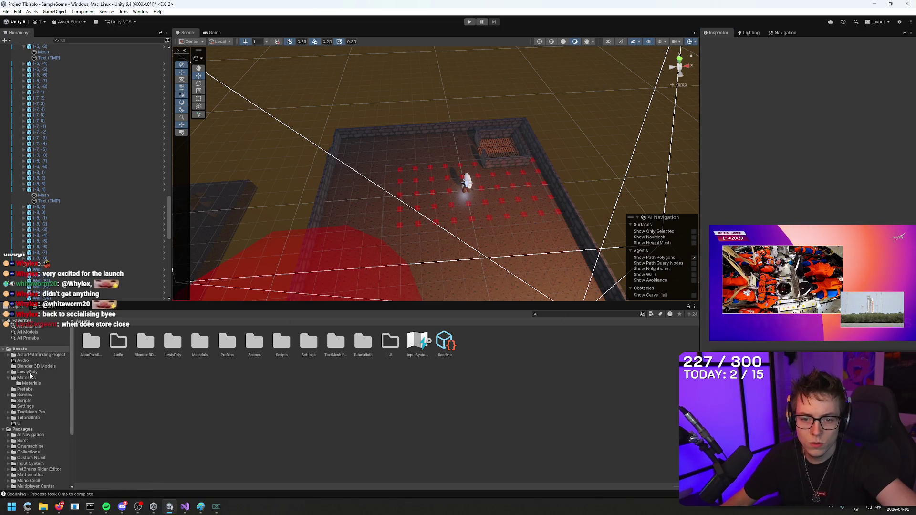
Put the House_01_Wall prefab on the Wall layer and check walls in the scene.
left_click(8, 378)
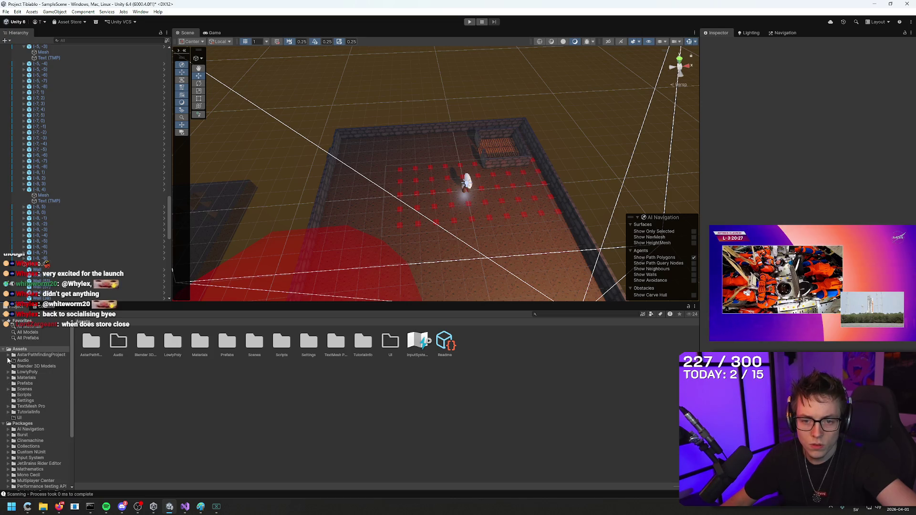
left_click(25, 384)
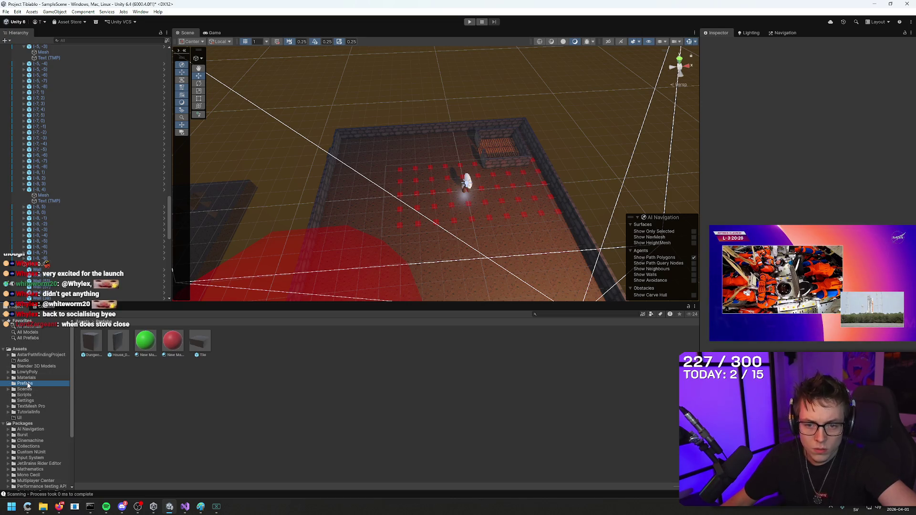
left_click(110, 340)
left_click(874, 94)
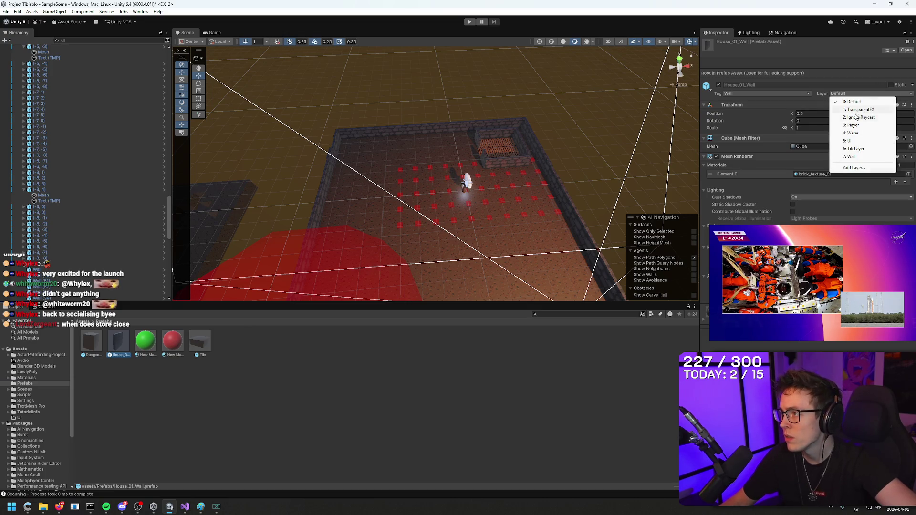
left_click(852, 161)
left_click(571, 162)
left_click(407, 129)
left_click(594, 120)
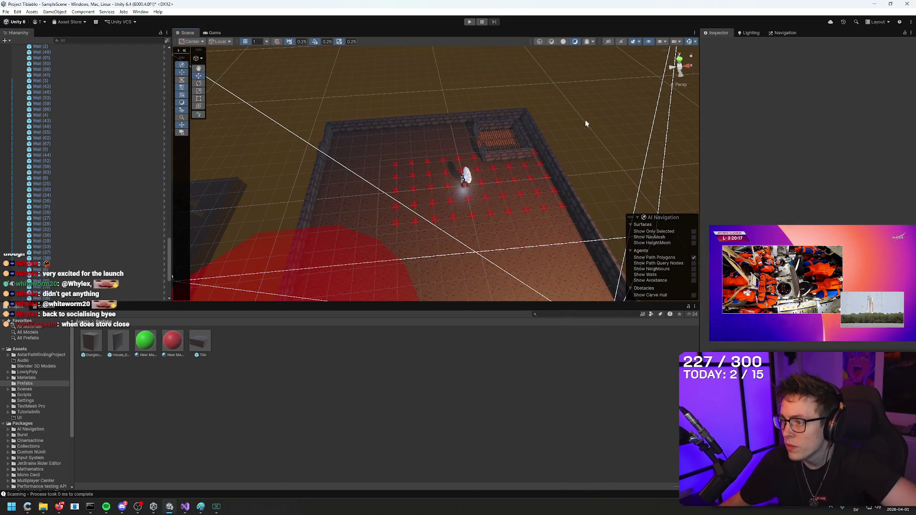
Tidy the Hierarchy, select A* Pathfinding, and toggle the grid graph's Collision testing off and on.
scroll(86, 167, "up", 10)
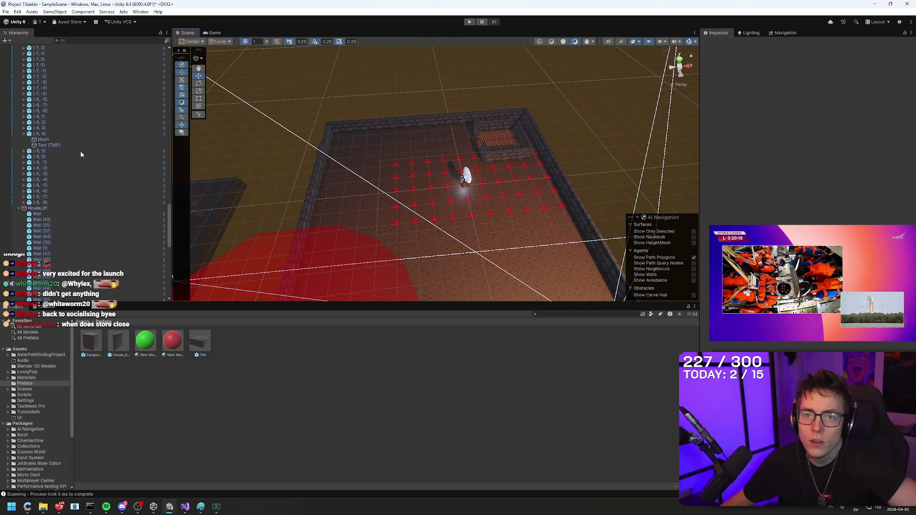
left_click(20, 209)
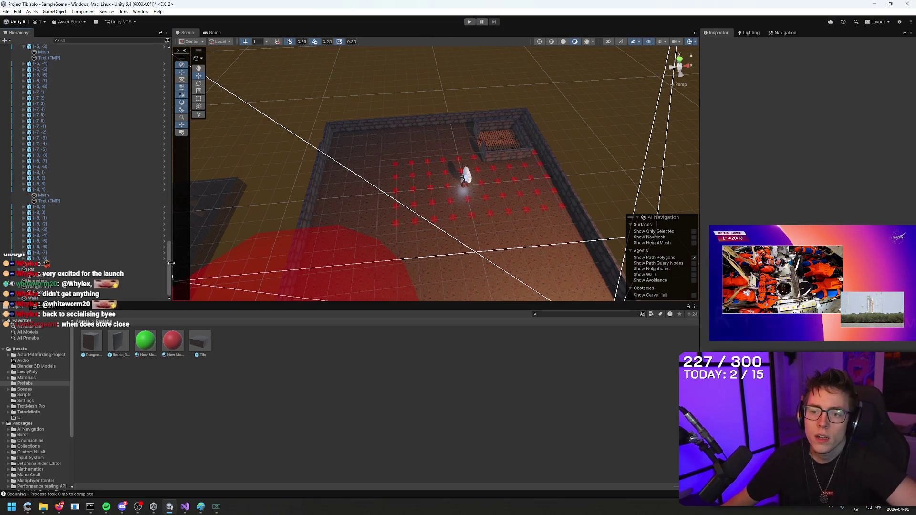
left_click_drag(176, 139, 194, 138)
scroll(189, 273, "up", 15)
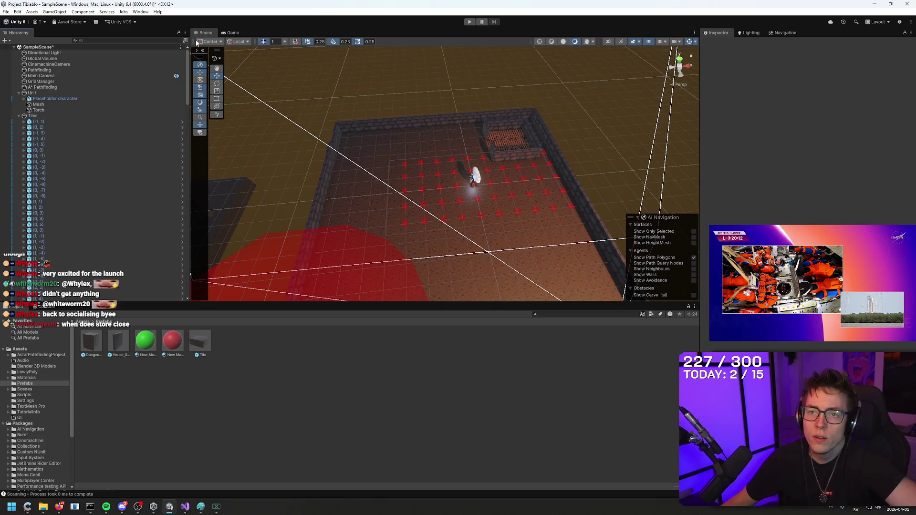
left_click(19, 116)
left_click(43, 88)
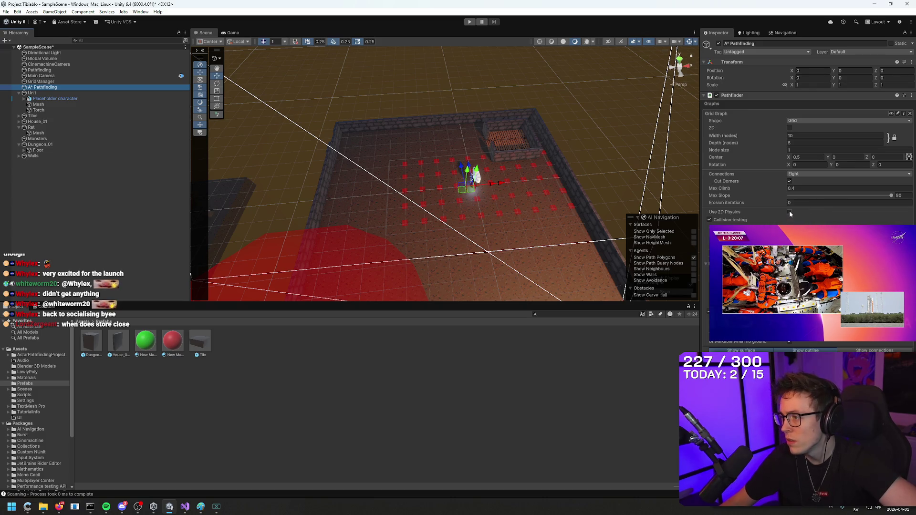
left_click(741, 220)
left_click(710, 220)
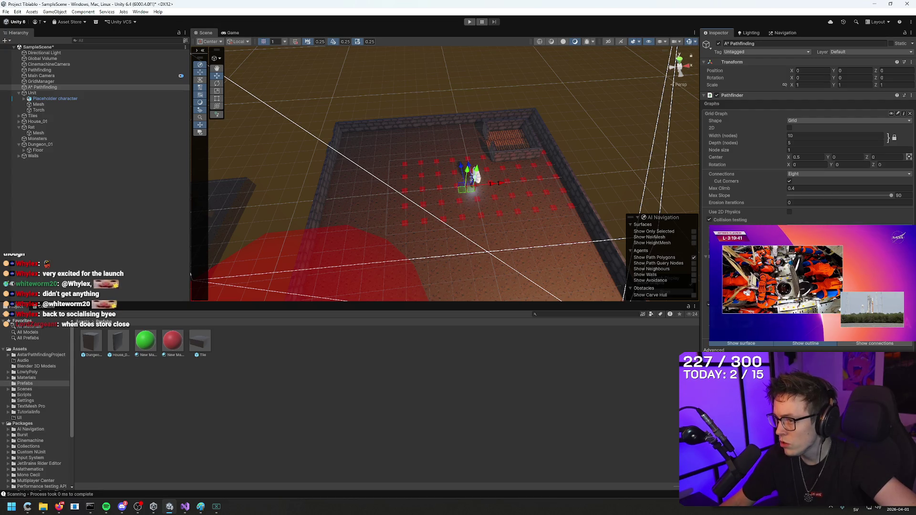
Set the grid graph Width and Depth to 25 nodes, then bring back the tutorial video.
left_click(735, 137)
type("50")
left_click(820, 142)
type("0")
left_click(718, 137)
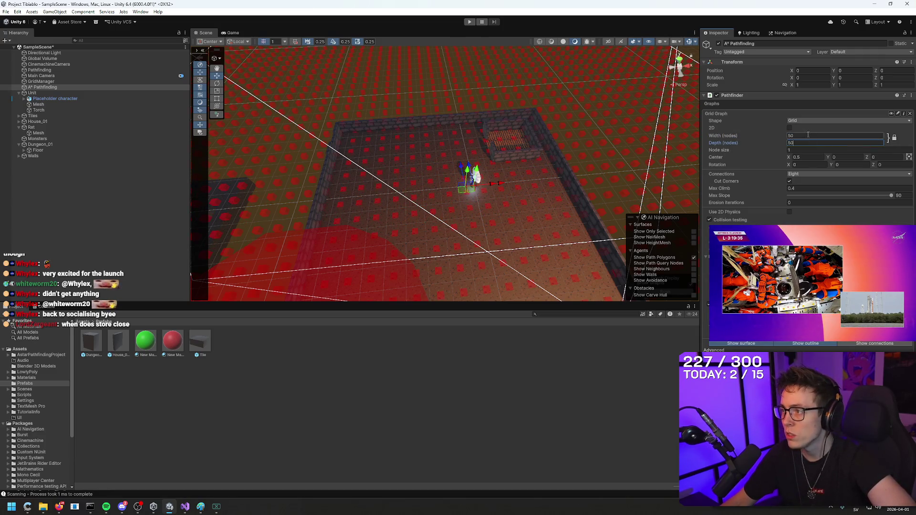
type("25")
left_click(807, 143)
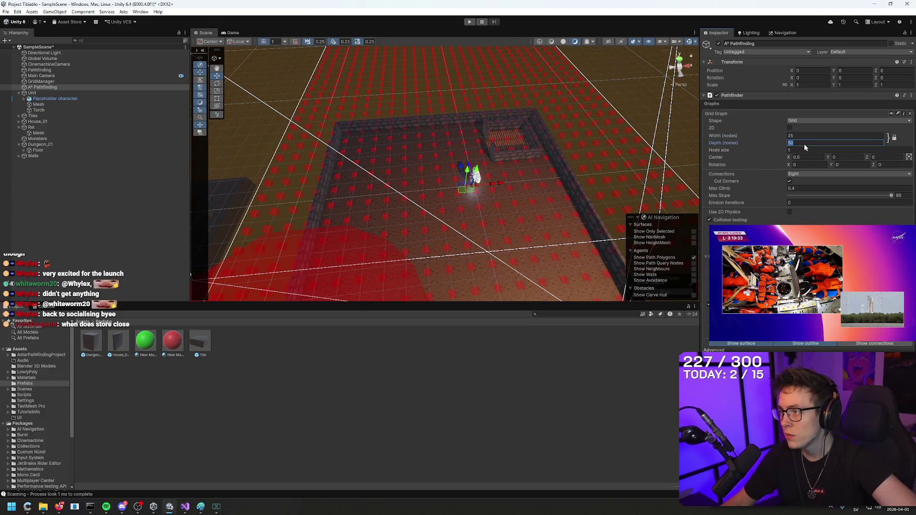
type("25")
mouse_move(597, 201)
left_mouse_down()
mouse_move(700, 211)
mouse_move(597, 191)
left_mouse_up()
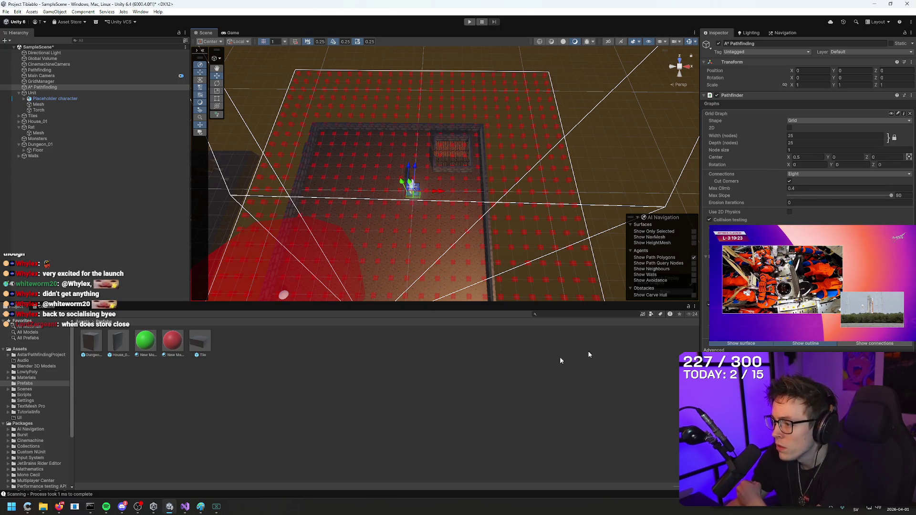
mouse_move(64, 512)
left_click(42, 484)
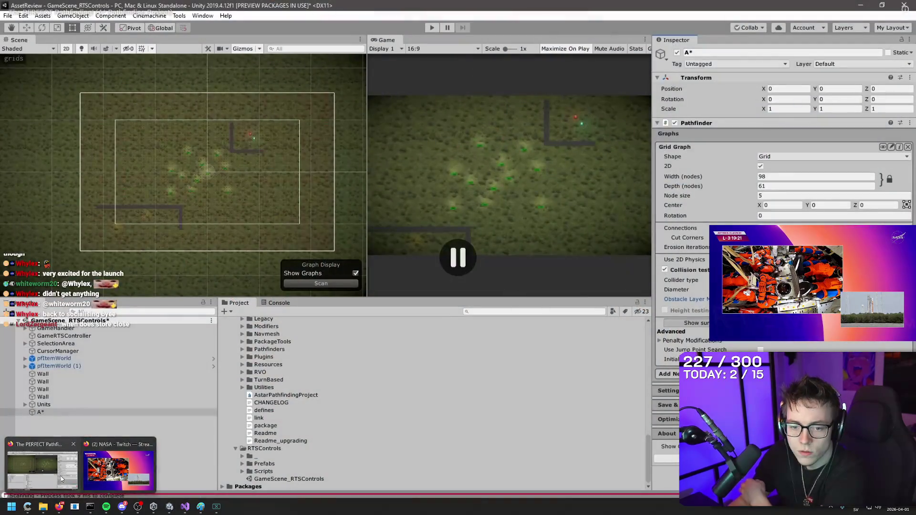
Play a few more seconds of the grid graph setup, pause, and return to Unity.
left_click(494, 356)
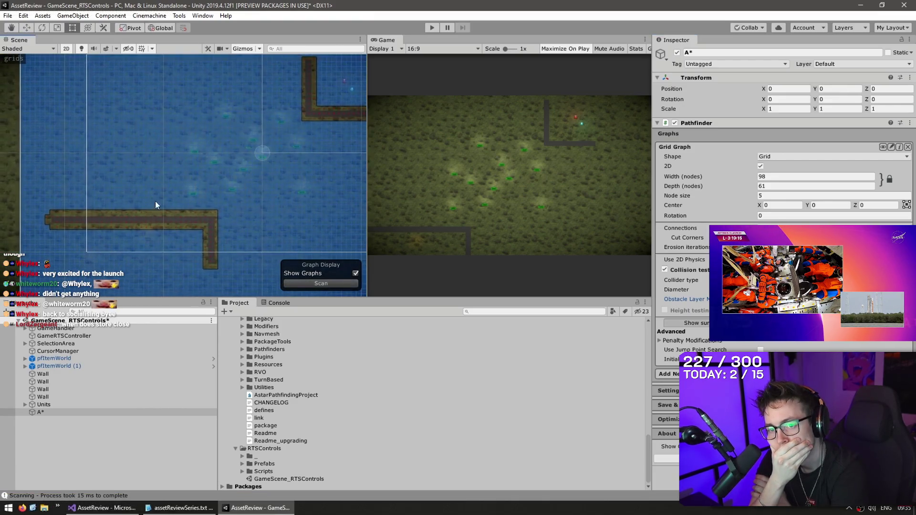
left_click(262, 227)
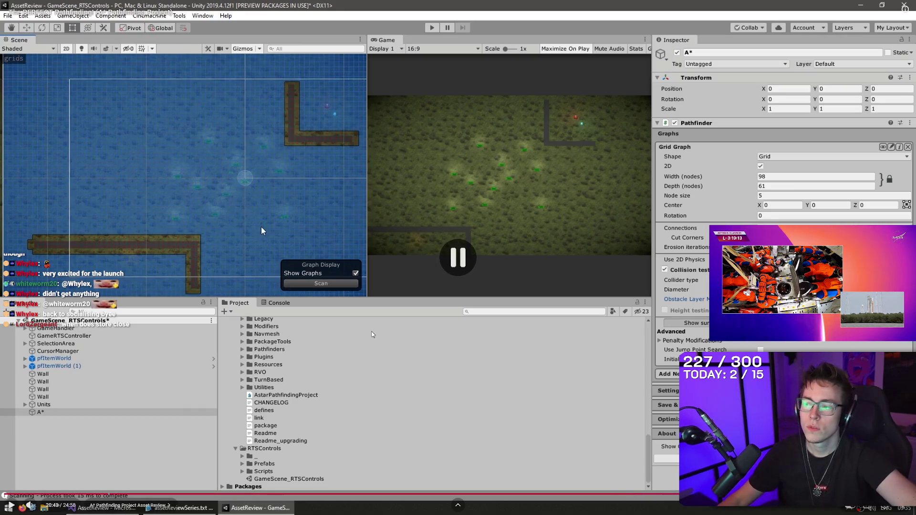
key("alt+Tab")
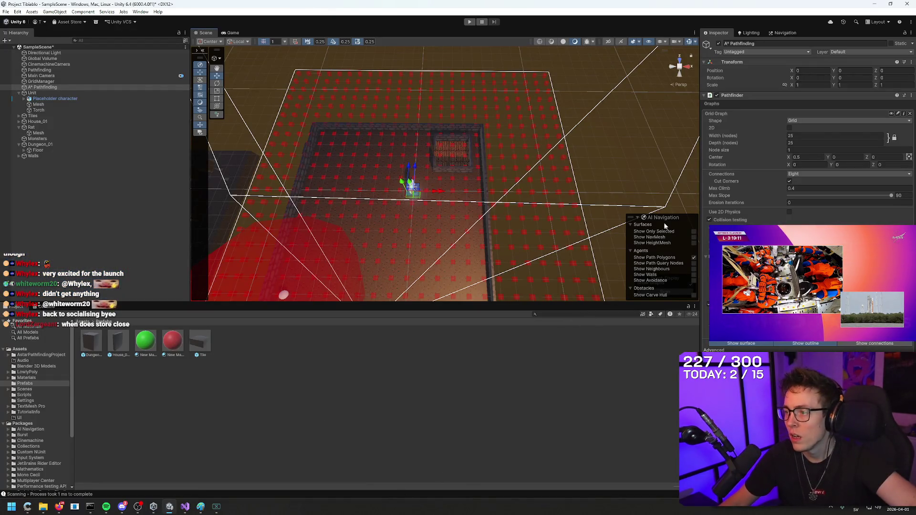
Move the AI Navigation overlay aside and close it.
mouse_move(631, 219)
left_mouse_down()
mouse_move(547, 184)
mouse_move(562, 176)
left_mouse_up()
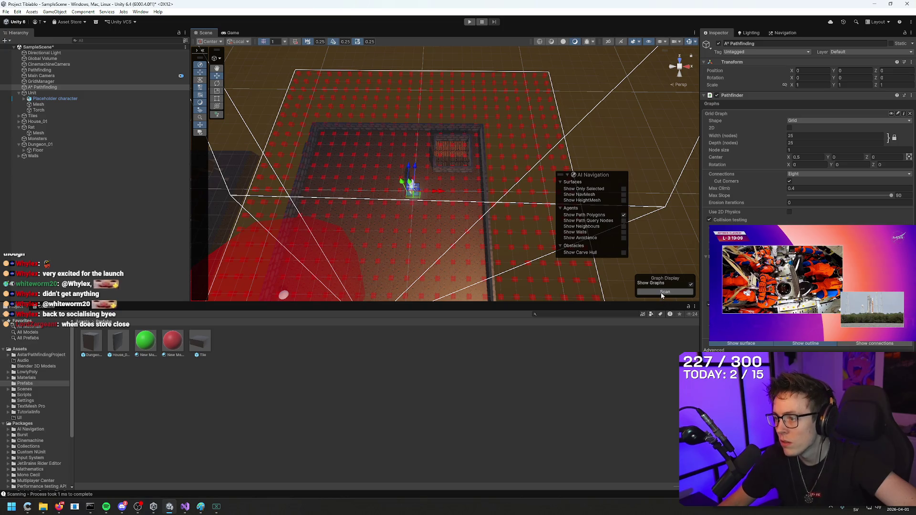
left_click_drag(623, 278, 632, 204)
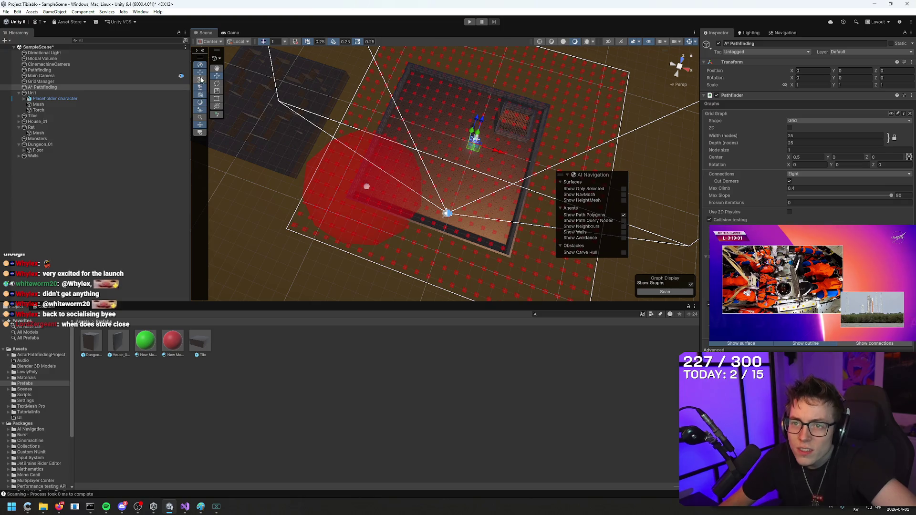
left_click(200, 104)
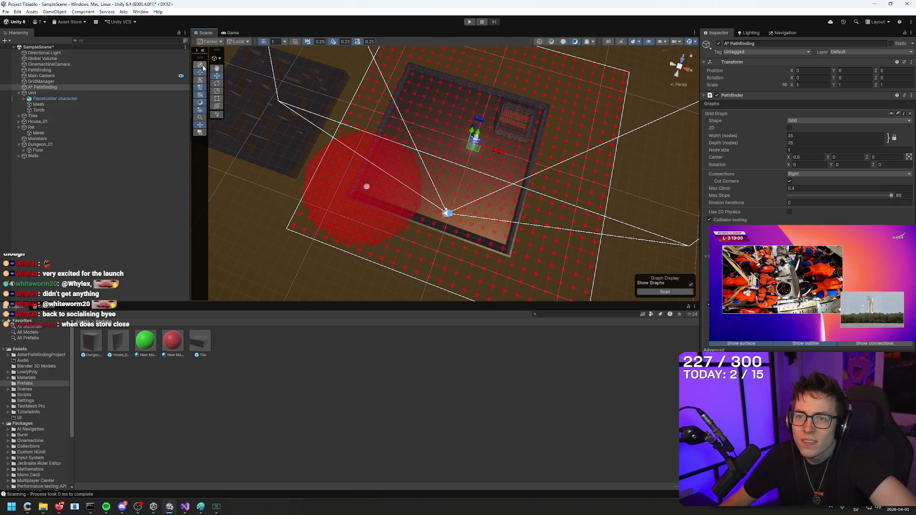
Toggle Show Graphs, re-enable Gizmos, and rescan the grid graph so nodes show over the floor.
left_click(665, 293)
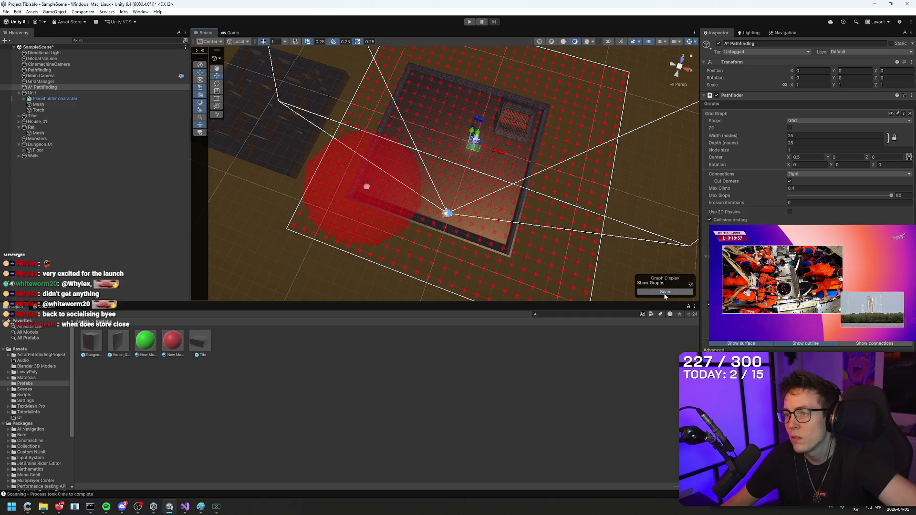
left_click(691, 285)
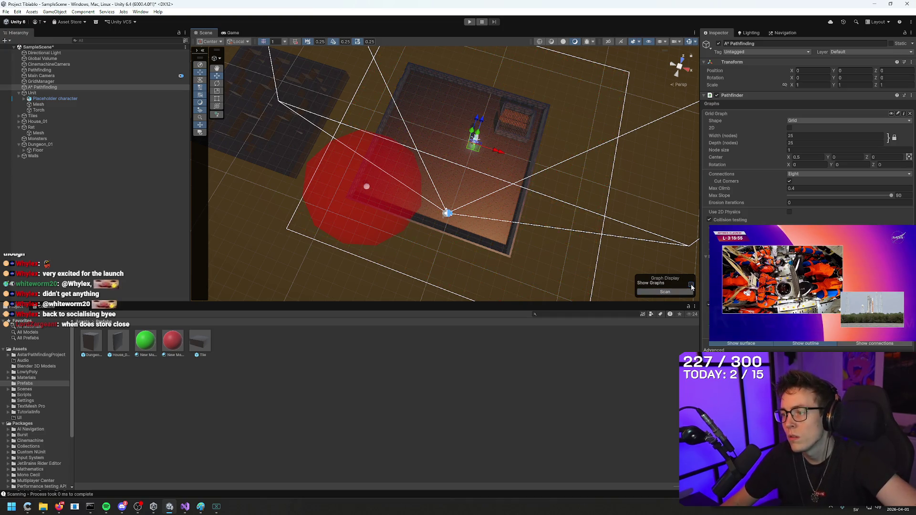
scroll(619, 246, "up", 5)
mouse_move(619, 247)
left_mouse_down()
mouse_move(523, 166)
mouse_move(689, 74)
left_mouse_up()
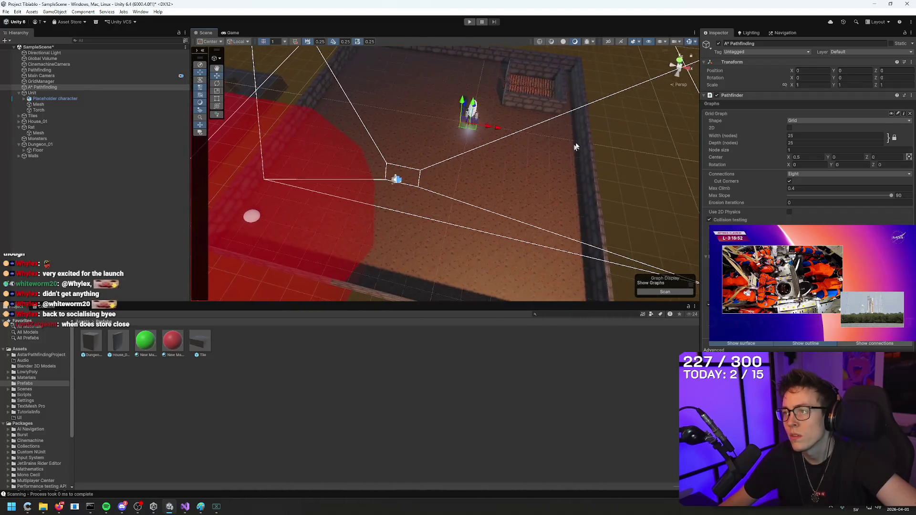
left_click(689, 43)
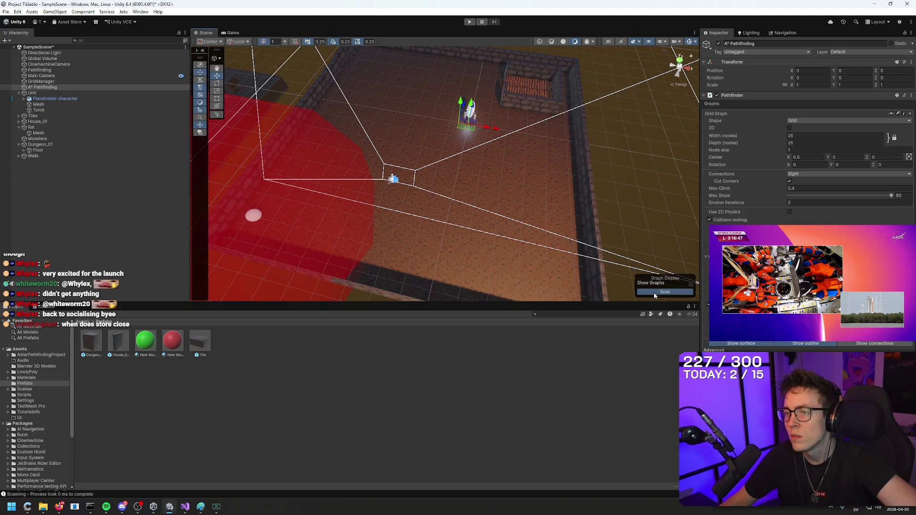
left_click(690, 285)
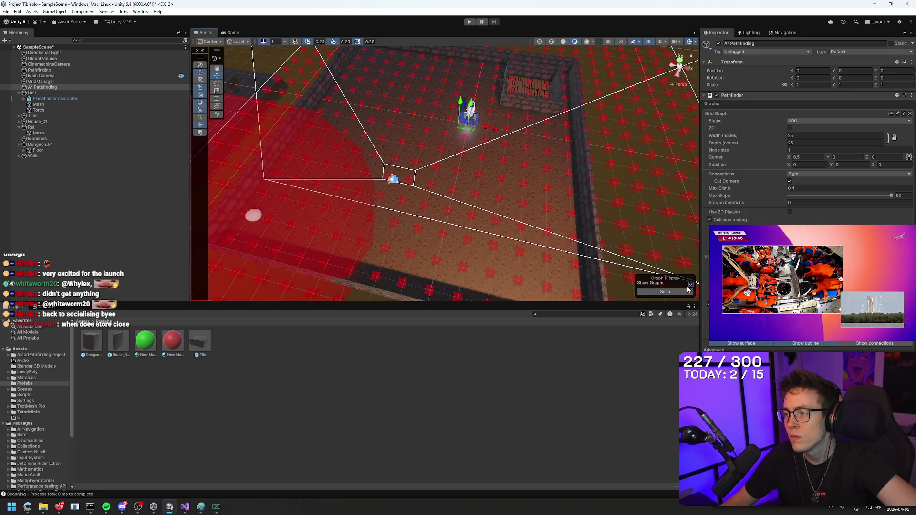
left_click(679, 292)
left_click_drag(678, 292, 674, 200)
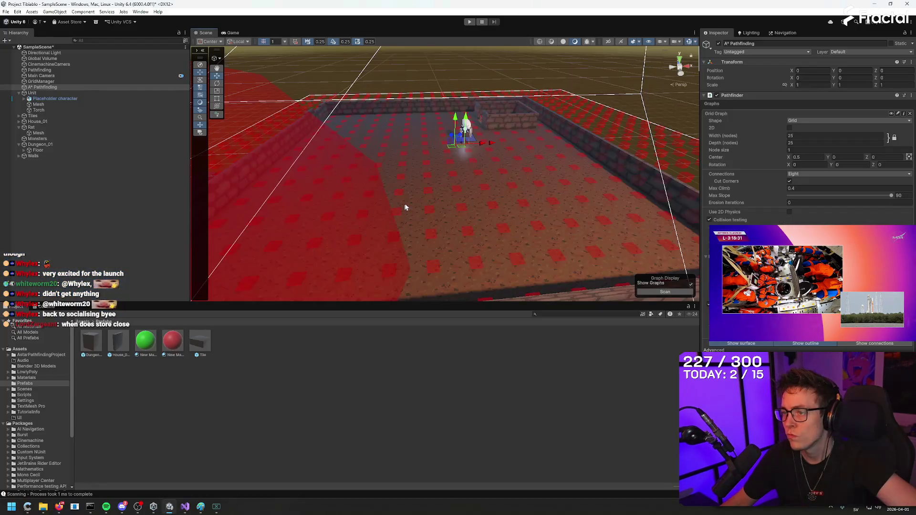
Orbit the Scene view to see the whole grid graph and select the Walls group.
mouse_move(405, 207)
left_mouse_down()
mouse_move(454, 210)
mouse_move(382, 211)
mouse_move(637, 191)
left_mouse_up()
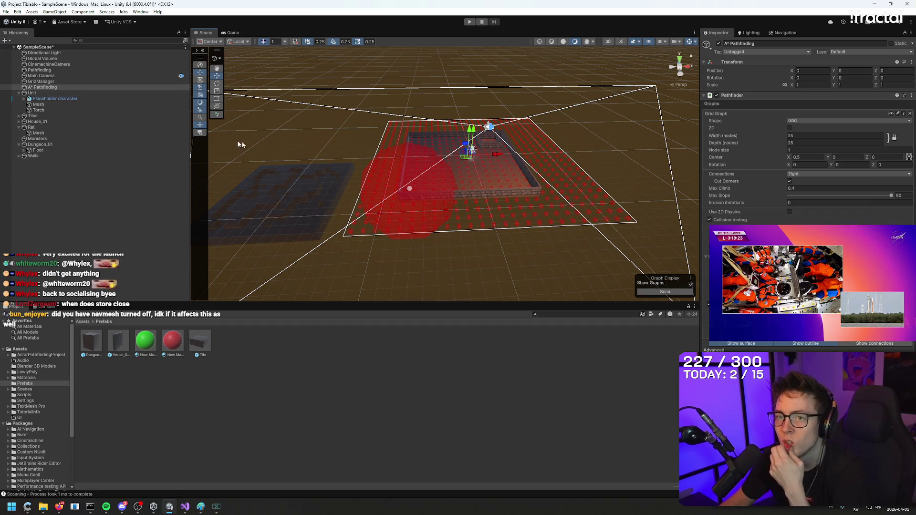
left_click(50, 154)
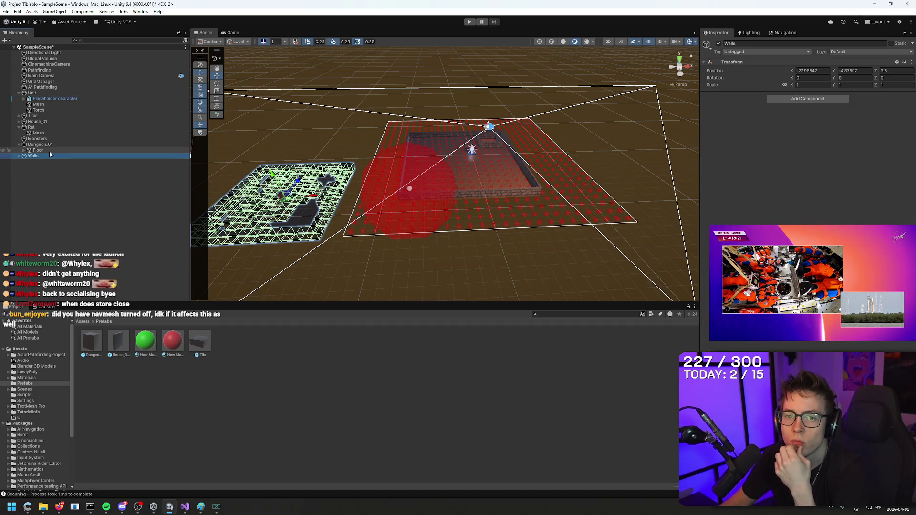
Inspect Dungeon_Wall_01 pieces' colliders, then Dungeon_01, the Rat, and Main Camera.
left_click(19, 156)
left_click(45, 167)
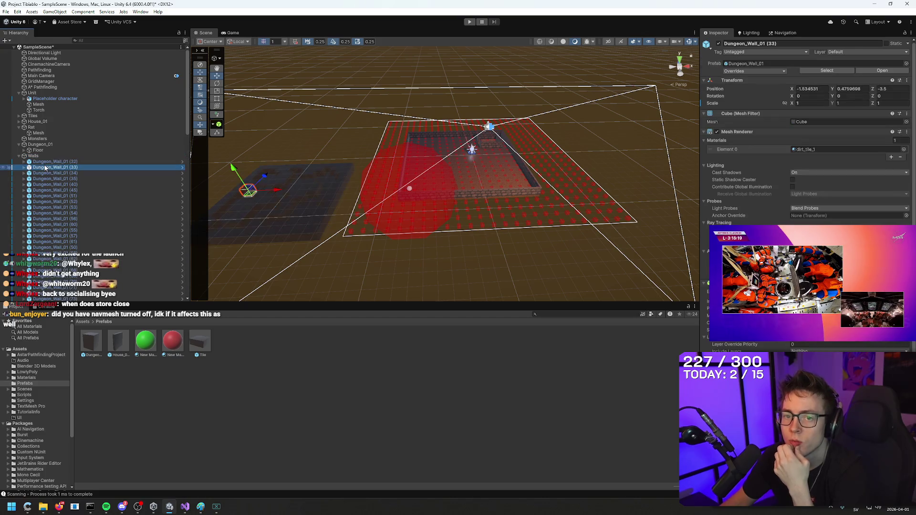
left_click(48, 173)
left_click(47, 179)
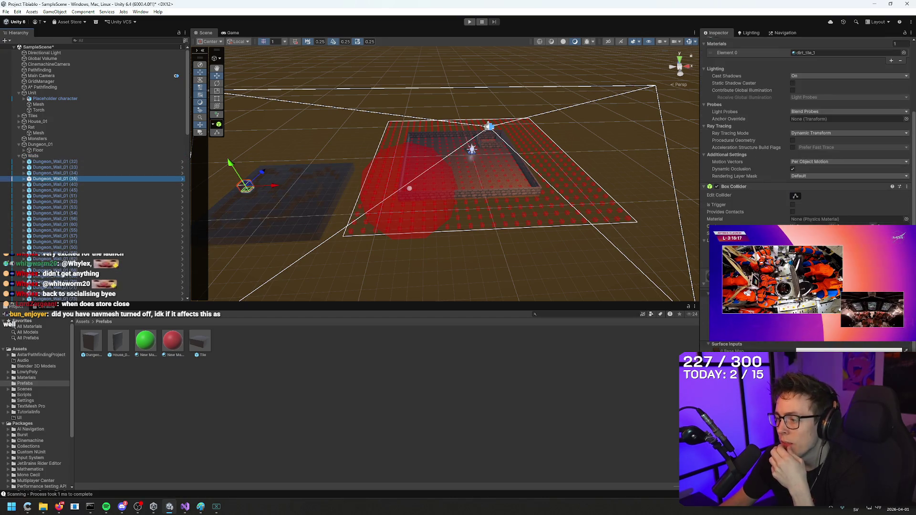
scroll(806, 191, "up", 5)
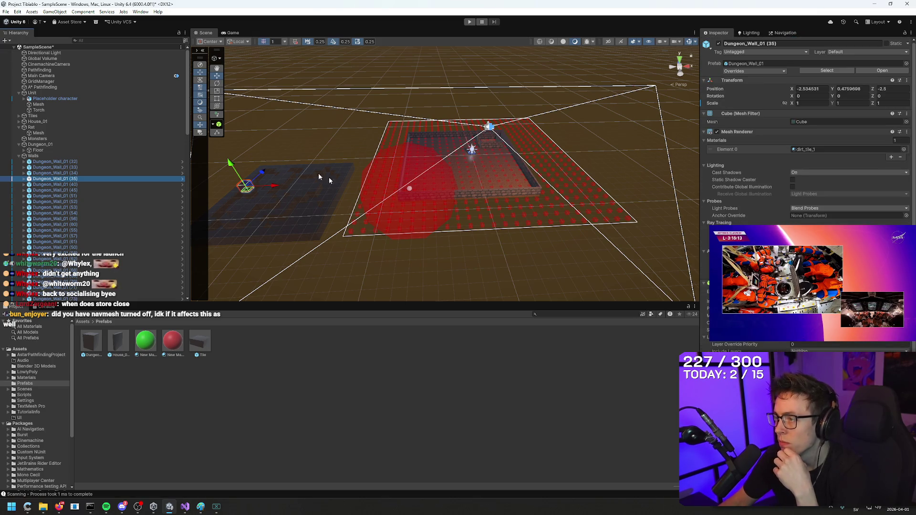
left_click(41, 145)
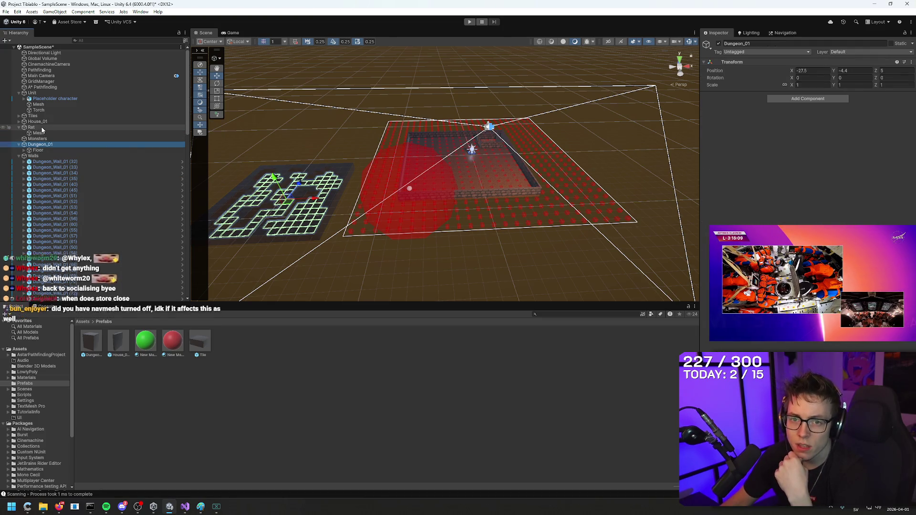
left_click(31, 127)
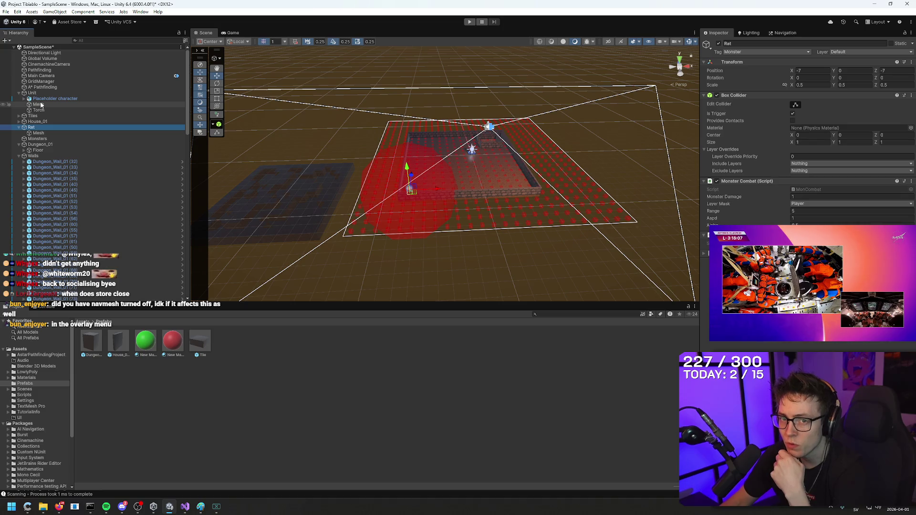
left_click(41, 76)
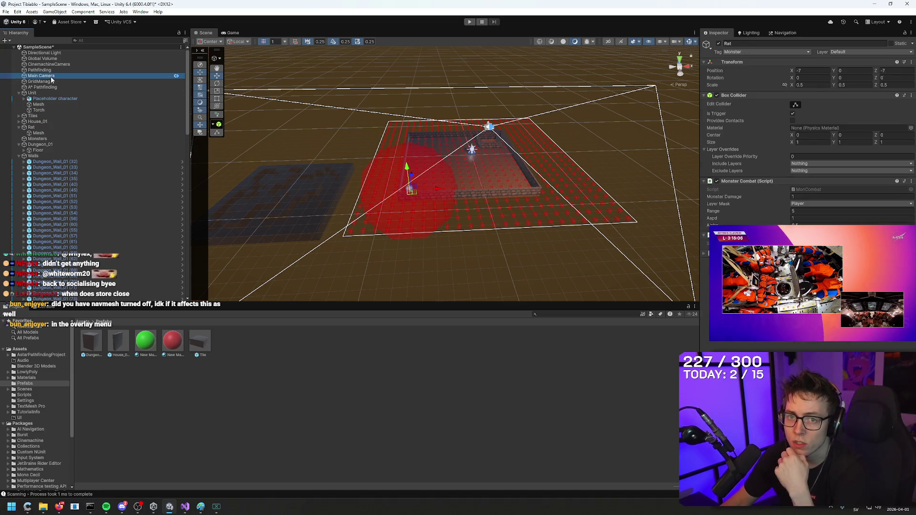
left_click(20, 157)
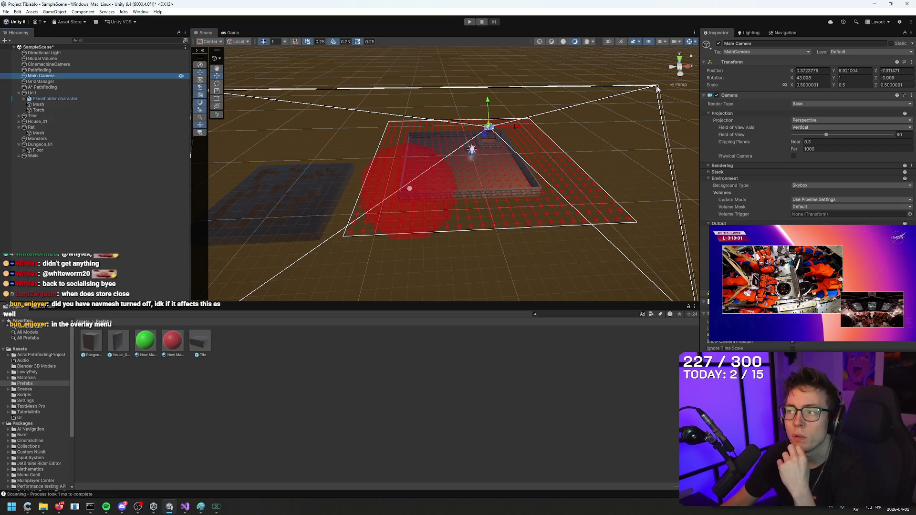
Toggle the scene gizmos and open the Gizmos visibility dropdown.
left_click(689, 42)
left_click(689, 42)
left_click(695, 42)
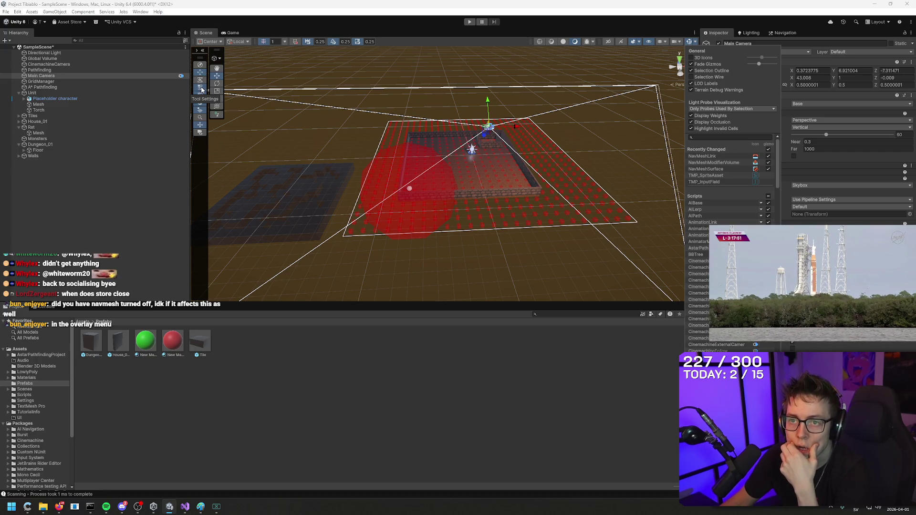
left_click(200, 133)
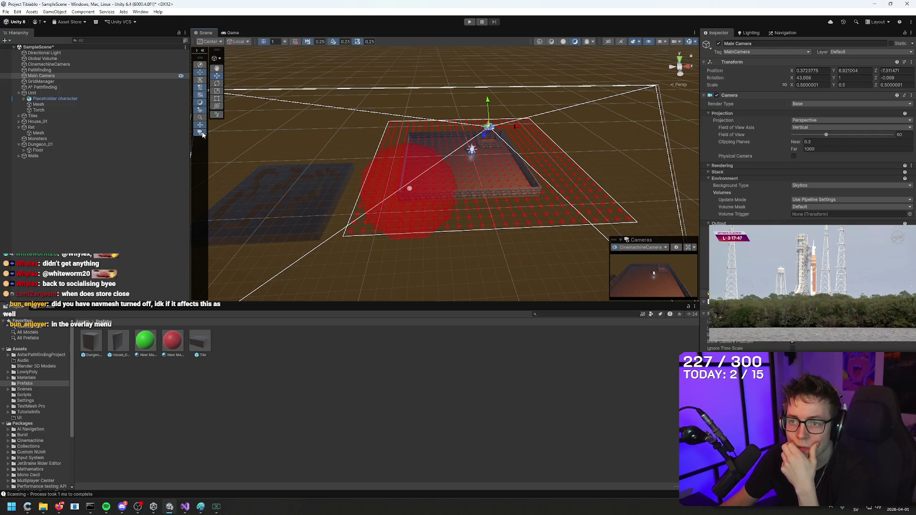
left_click(202, 133)
left_click(200, 81)
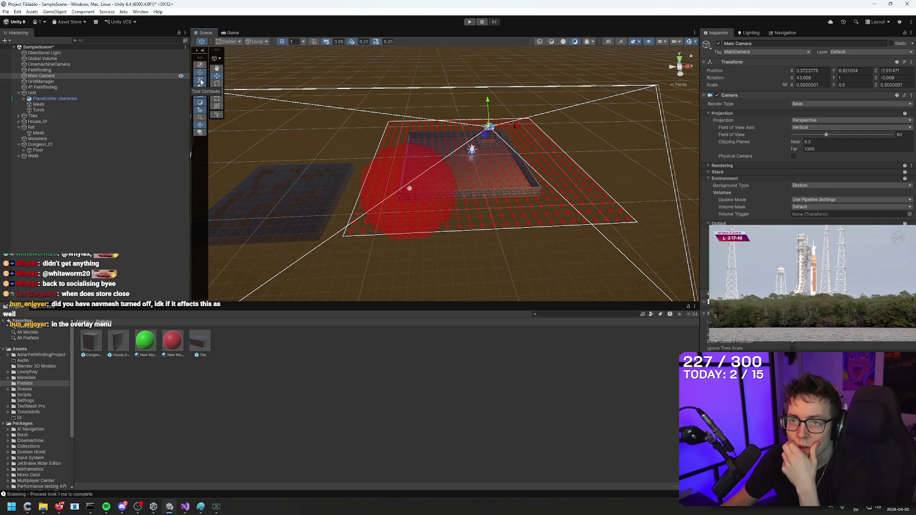
left_click(200, 81)
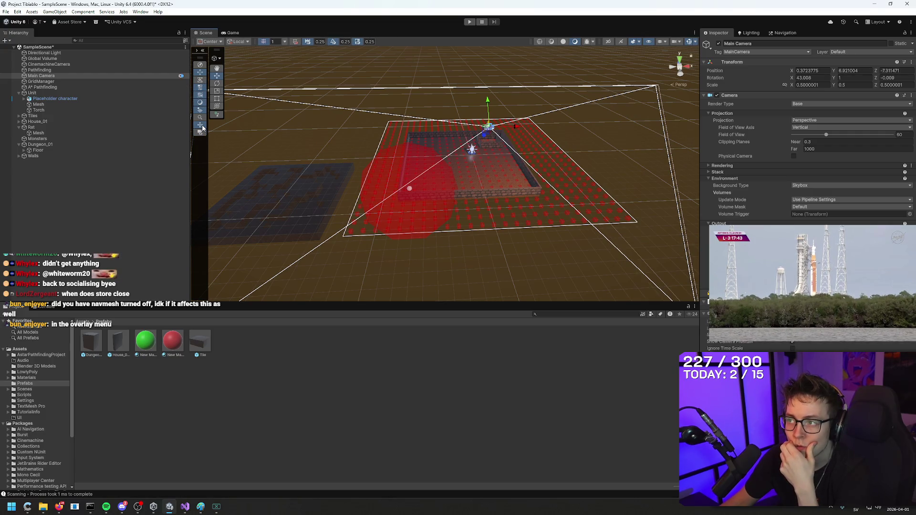
left_click(217, 108)
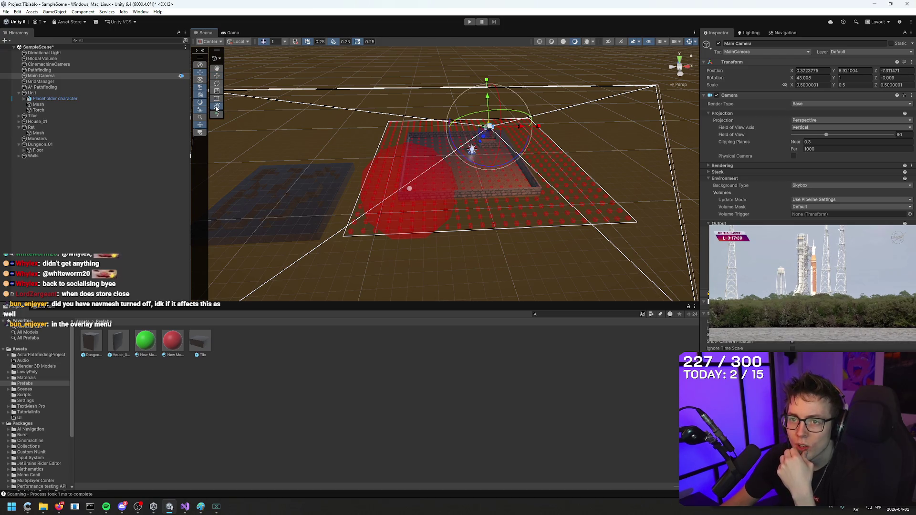
left_click(387, 77)
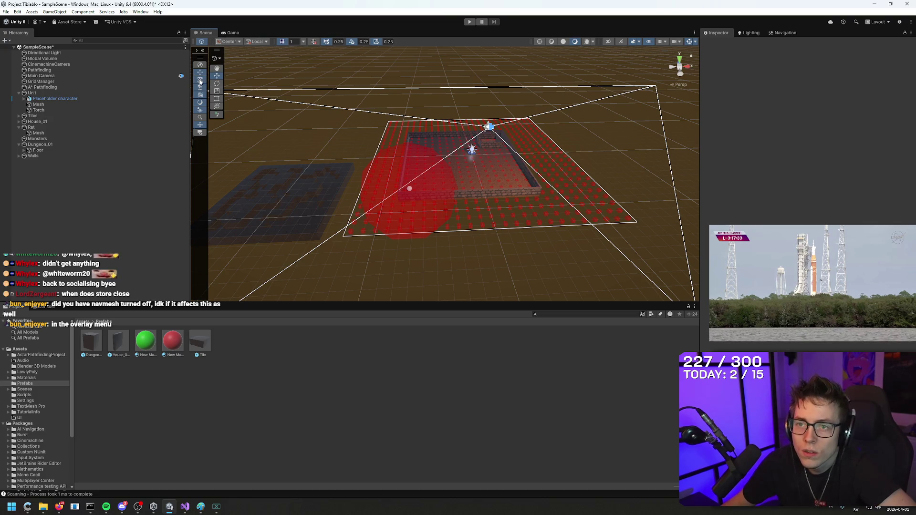
left_click(202, 91)
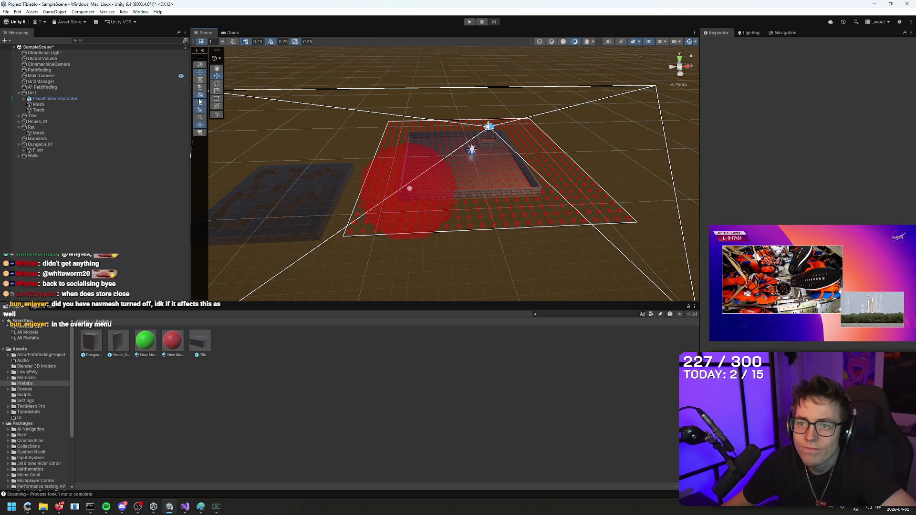
left_click(201, 95)
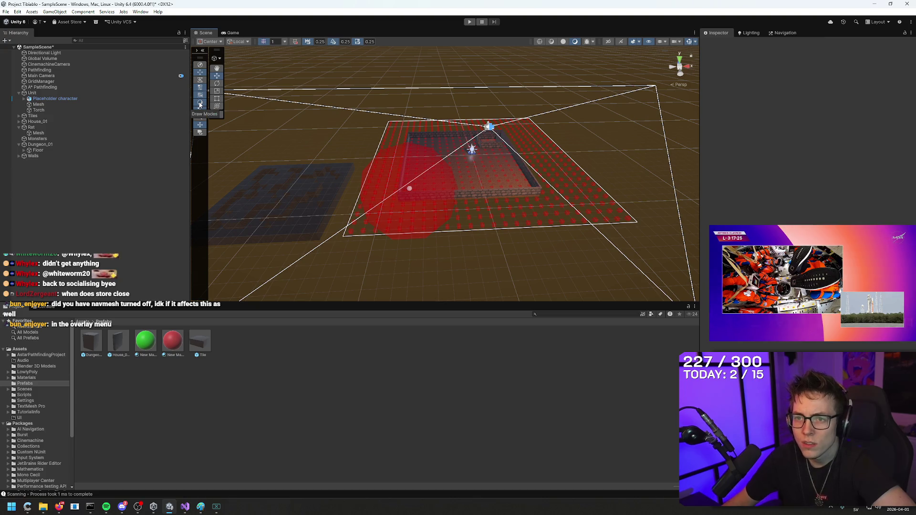
left_click(200, 104)
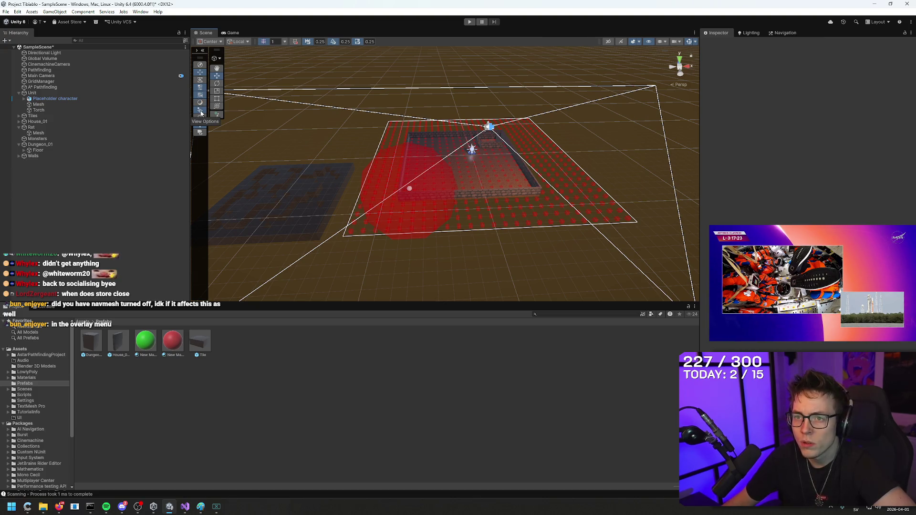
left_click(201, 113)
left_click(201, 113)
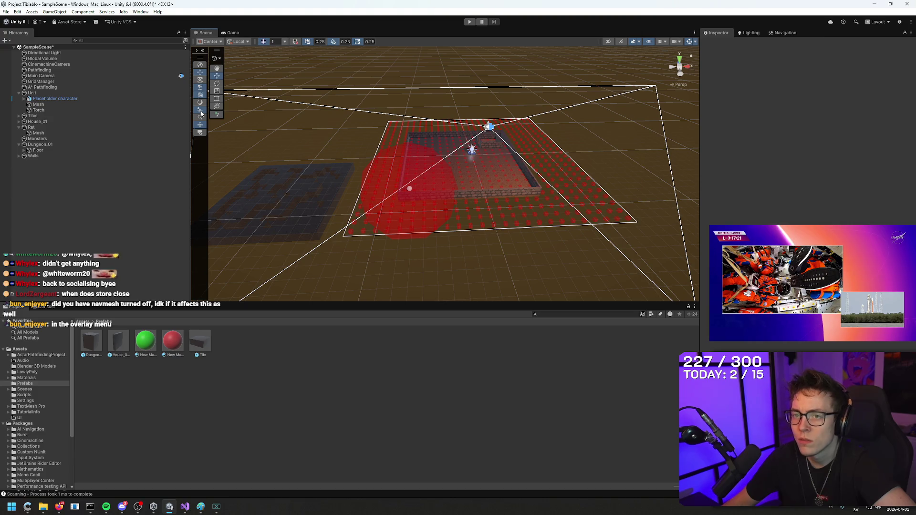
left_click(200, 133)
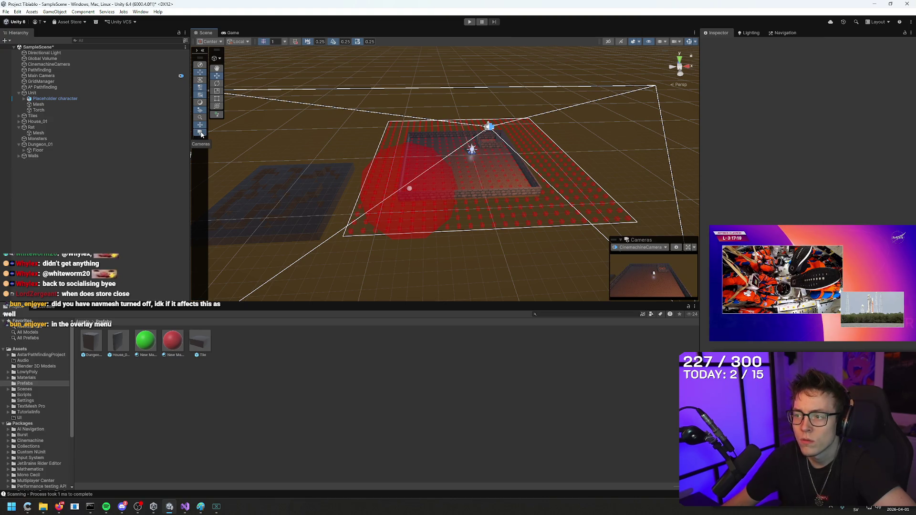
left_click(201, 132)
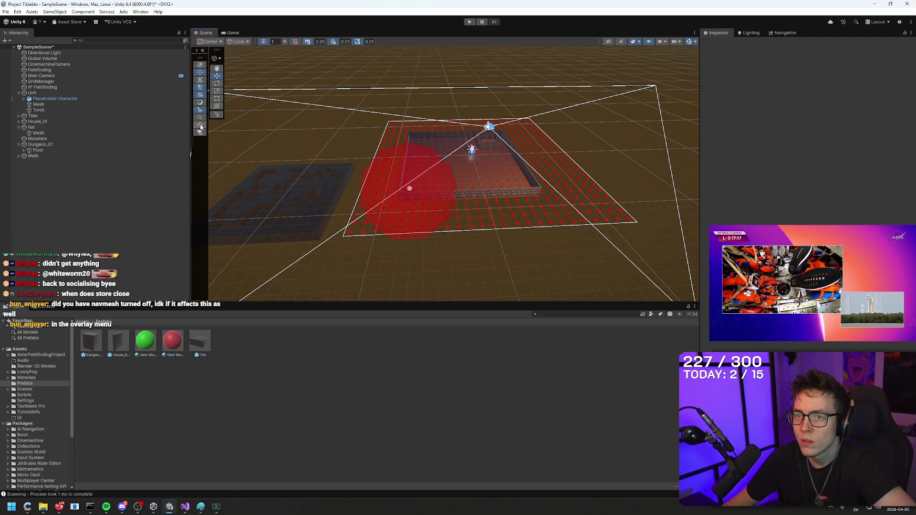
left_click(200, 67)
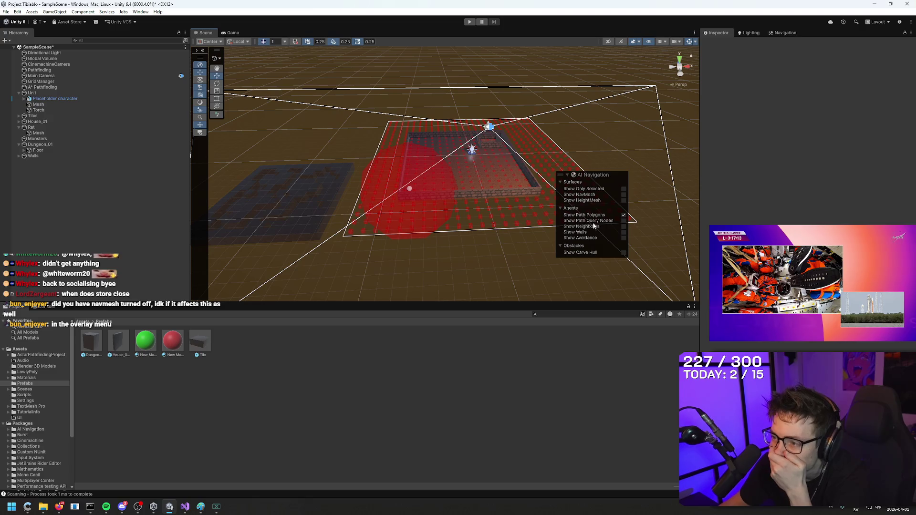
left_click(568, 175)
left_click(569, 176)
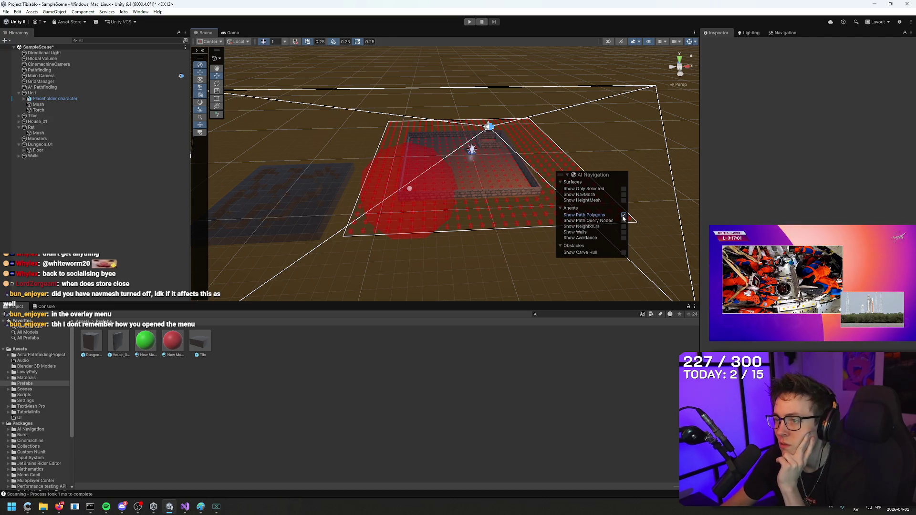
left_click(624, 233)
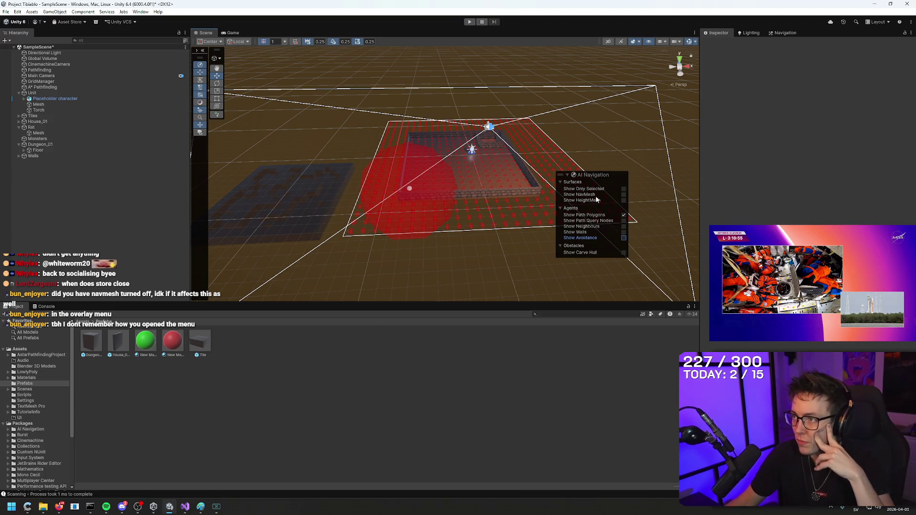
mouse_move(587, 175)
left_mouse_down()
mouse_move(552, 140)
mouse_move(583, 128)
mouse_move(568, 146)
mouse_move(610, 149)
mouse_move(662, 182)
mouse_move(661, 197)
mouse_move(612, 177)
left_mouse_up()
left_click(643, 194)
left_click(643, 193)
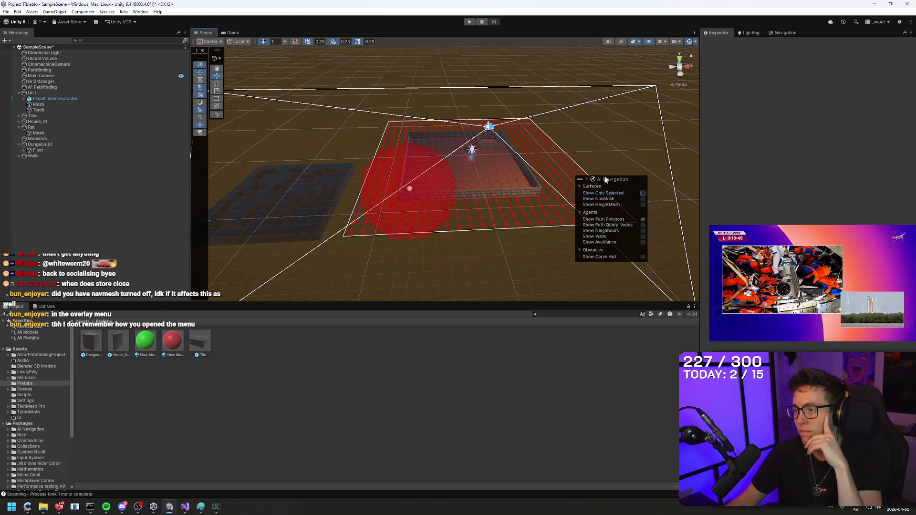
left_click(202, 133)
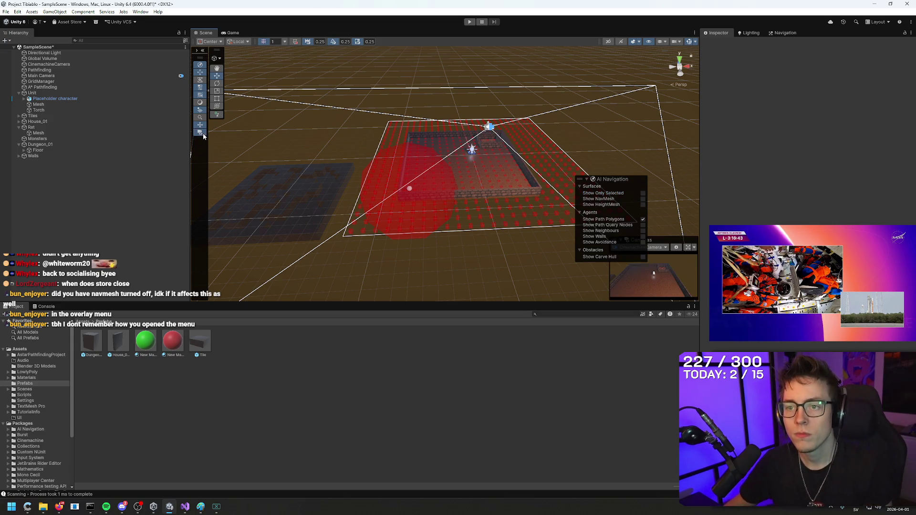
left_click(200, 132)
left_click(201, 66)
scroll(429, 144, "up", 3)
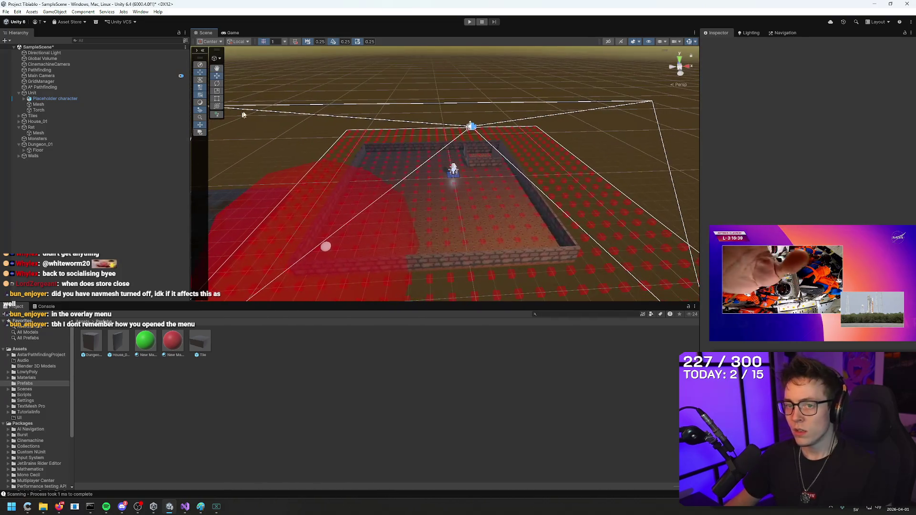
Select A* Pathfinding and rescan until the 25 by 25 grid shows blue walkable nodes.
left_click(466, 122)
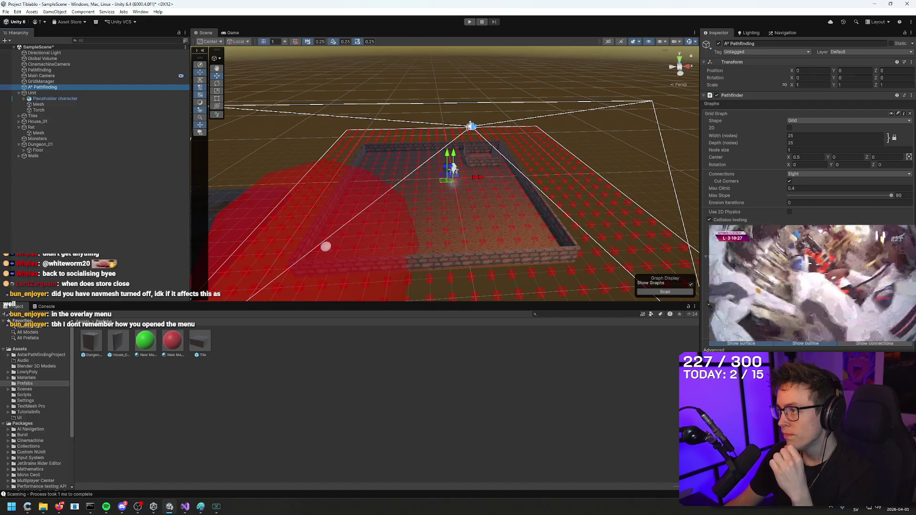
scroll(806, 286, "down", 1)
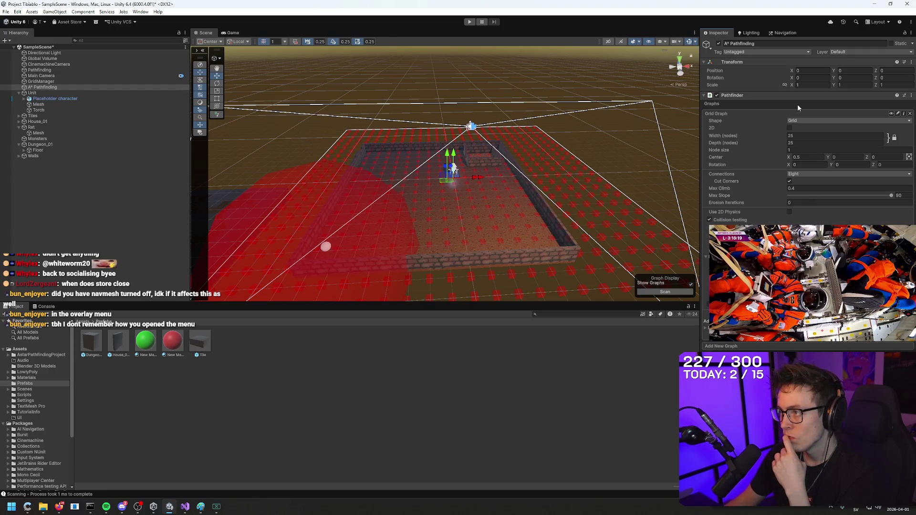
left_click(662, 293)
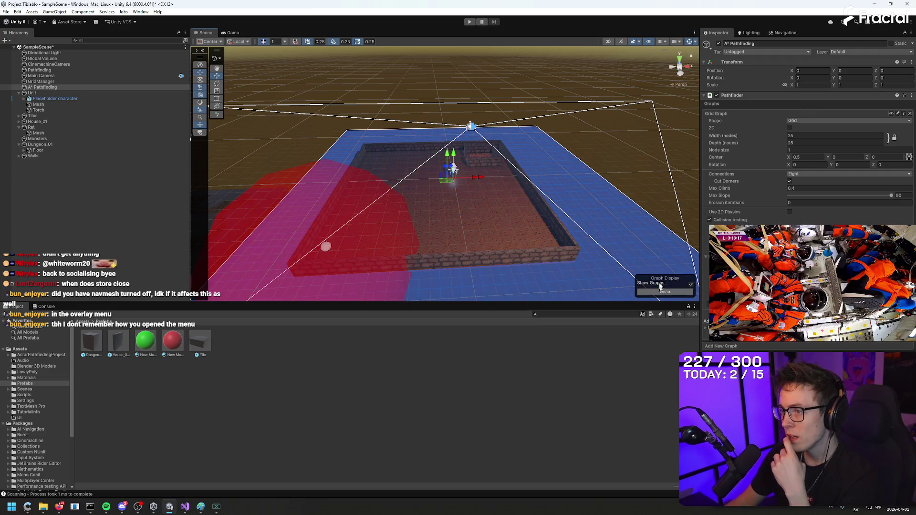
mouse_move(632, 188)
left_mouse_down()
mouse_move(496, 319)
mouse_move(661, 241)
mouse_move(623, 235)
mouse_move(557, 262)
mouse_move(623, 245)
left_mouse_up()
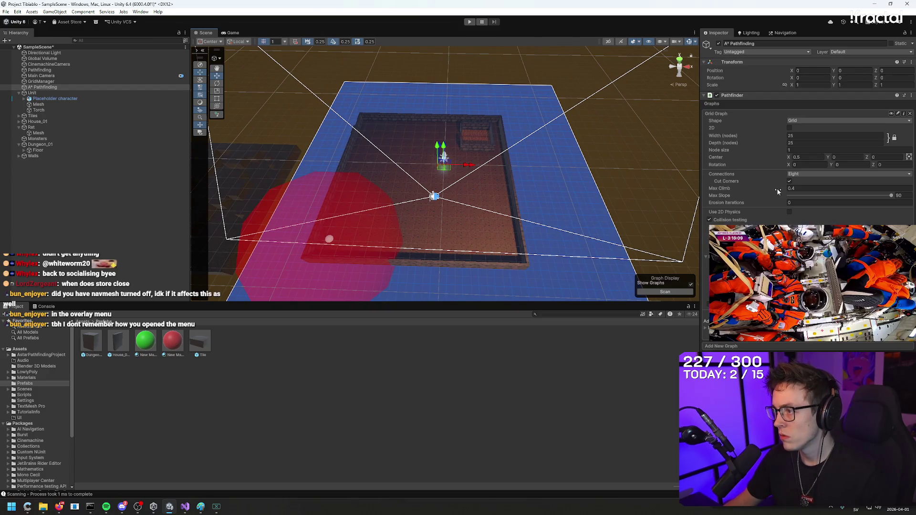
left_click(667, 293)
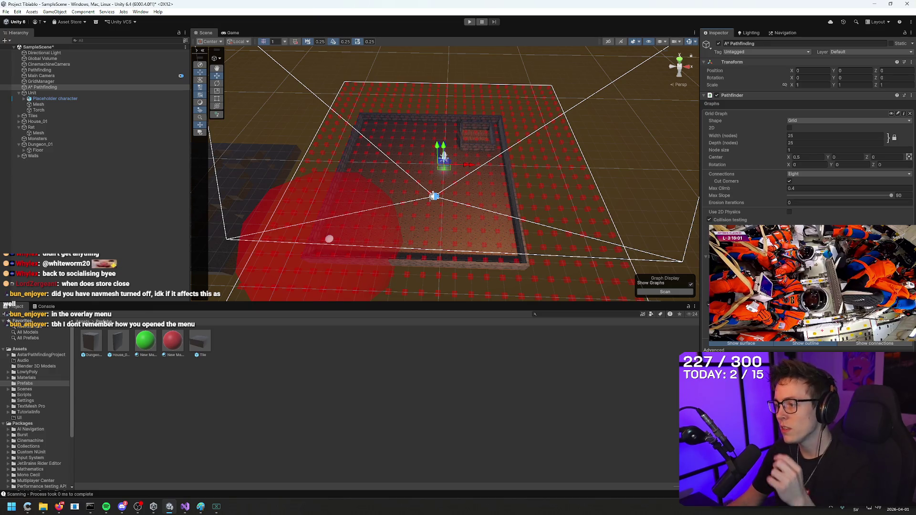
left_click(670, 292)
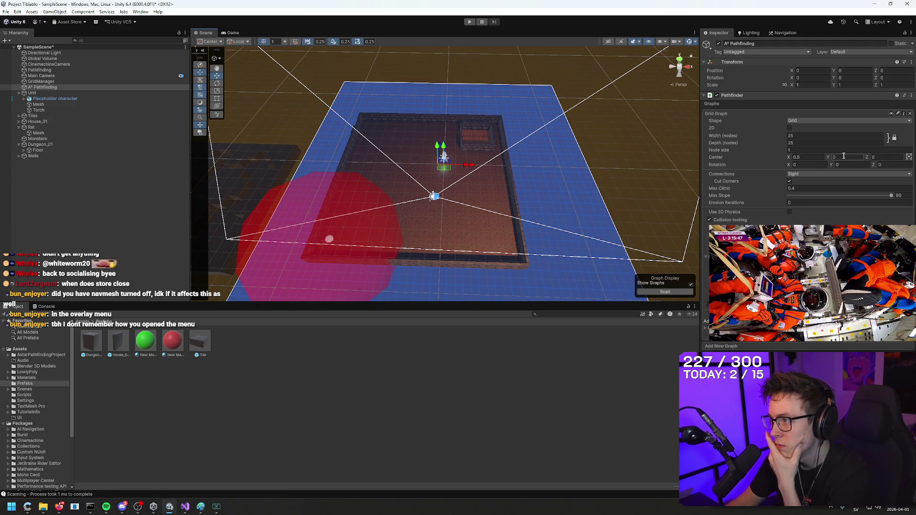
Set the grid graph's Center Y to 0.1 and rescan the graph.
key("Tab")
type("1")
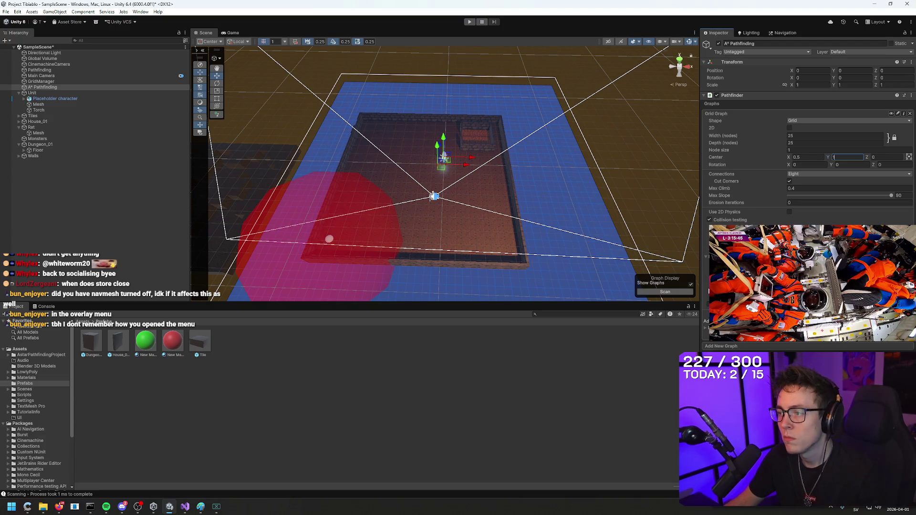
left_click(667, 293)
mouse_move(645, 238)
left_mouse_down()
mouse_move(614, 188)
mouse_move(533, 117)
mouse_move(579, 88)
mouse_move(549, 124)
mouse_move(501, 153)
left_mouse_up()
left_click(732, 155)
type("0.1")
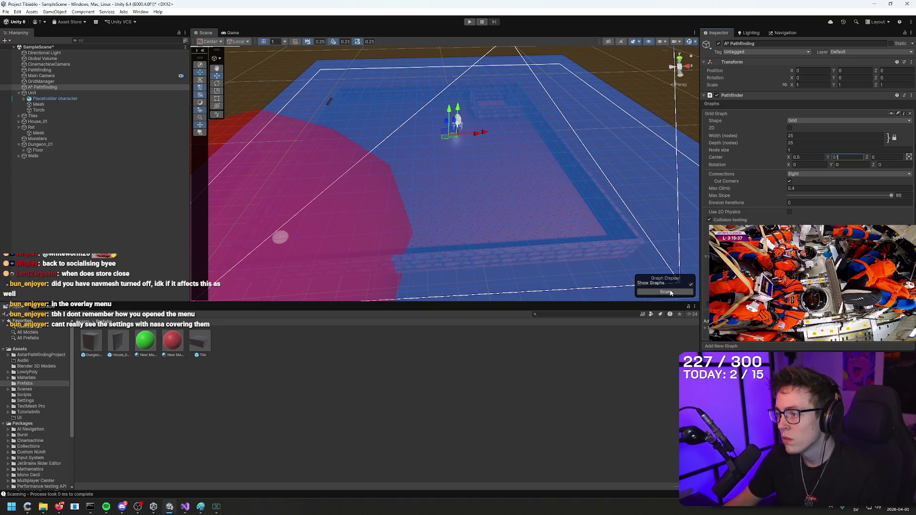
key("Return")
Inspect how the walls now cut the grid, then resume the reference review video.
mouse_move(606, 174)
left_mouse_down()
mouse_move(582, 178)
mouse_move(547, 210)
mouse_move(420, 128)
mouse_move(420, 78)
mouse_move(392, 82)
mouse_move(505, 198)
mouse_move(560, 142)
left_mouse_up()
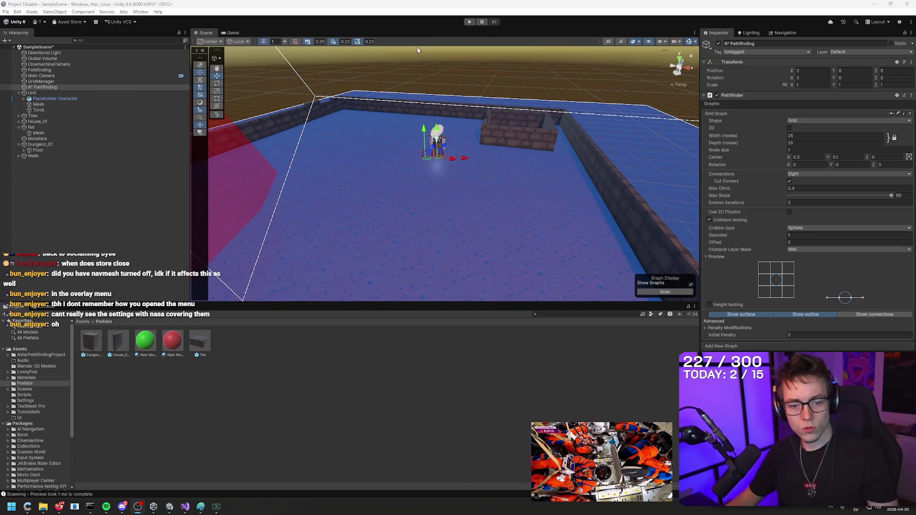
mouse_move(497, 197)
left_mouse_down()
mouse_move(375, 171)
mouse_move(402, 196)
mouse_move(436, 127)
mouse_move(452, 138)
mouse_move(387, 137)
mouse_move(560, 179)
mouse_move(539, 180)
mouse_move(522, 351)
mouse_move(567, 253)
mouse_move(538, 180)
mouse_move(529, 285)
mouse_move(535, 272)
mouse_move(333, 331)
left_mouse_up()
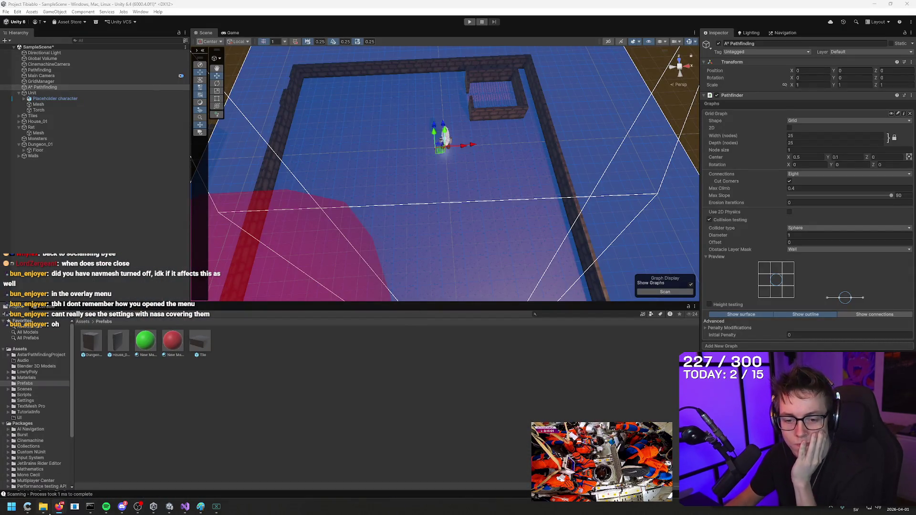
left_click(77, 470)
left_click(552, 256)
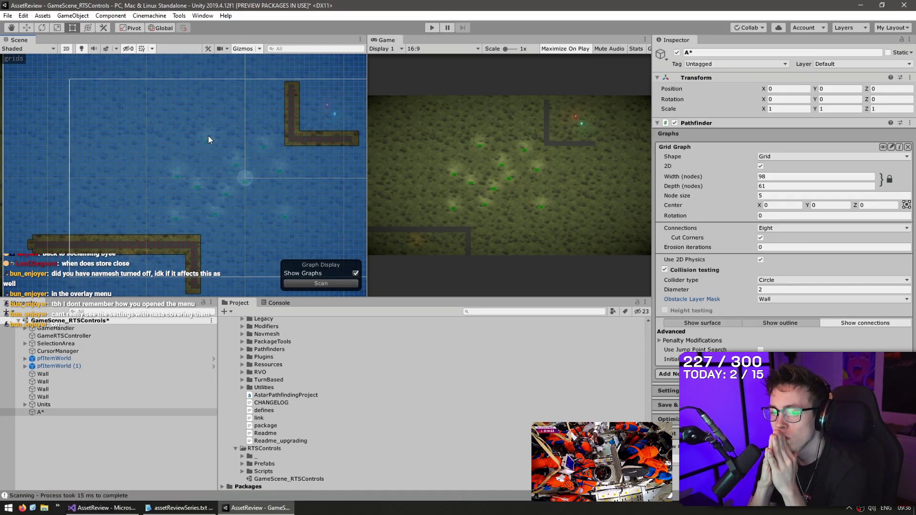
Pause the review on pfUnit's components and return to the Unity 6 dungeon scene.
key("space")
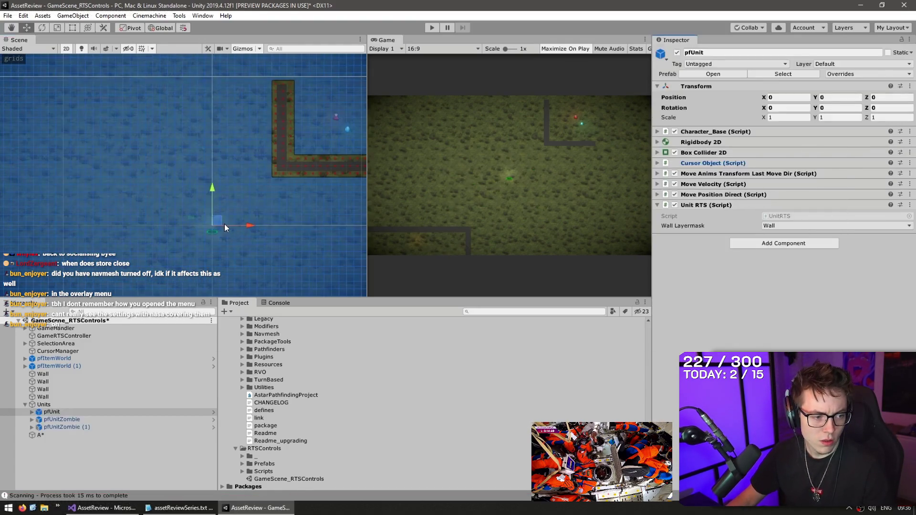
key("alt+Tab")
mouse_move(401, 143)
left_mouse_down()
mouse_move(407, 51)
mouse_move(549, 38)
mouse_move(623, 15)
mouse_move(614, 49)
mouse_move(546, 59)
mouse_move(546, 102)
left_mouse_up()
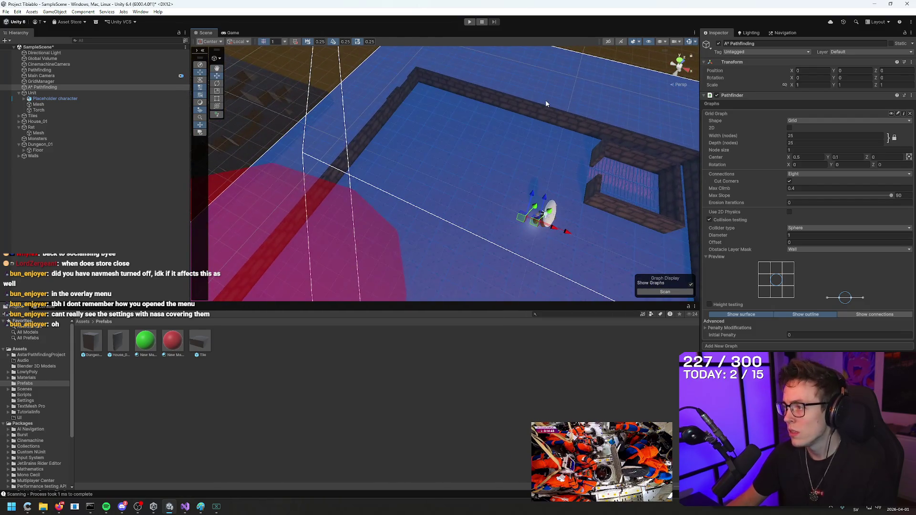
Deselect the wall piece and select the A* Pathfinding object in the Hierarchy.
left_click(800, 250)
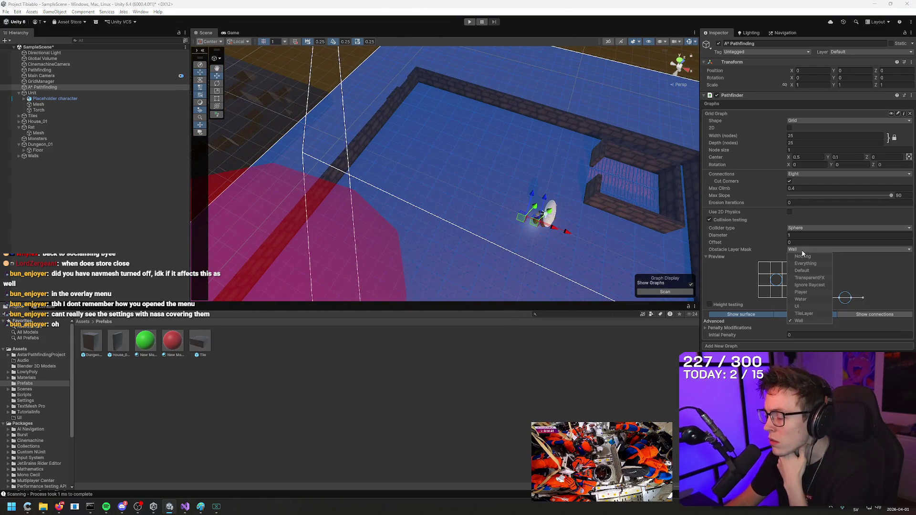
left_click(377, 125)
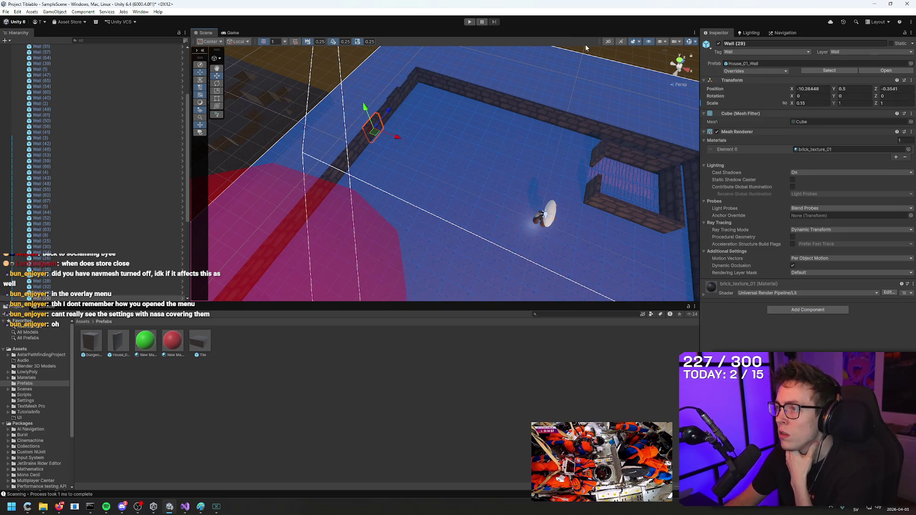
left_click(630, 58)
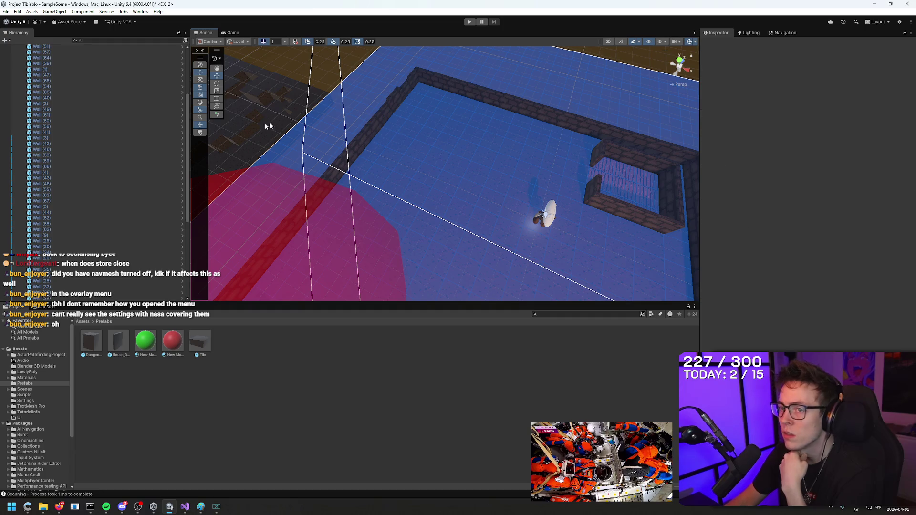
scroll(72, 105, "up", 5)
left_click(42, 81)
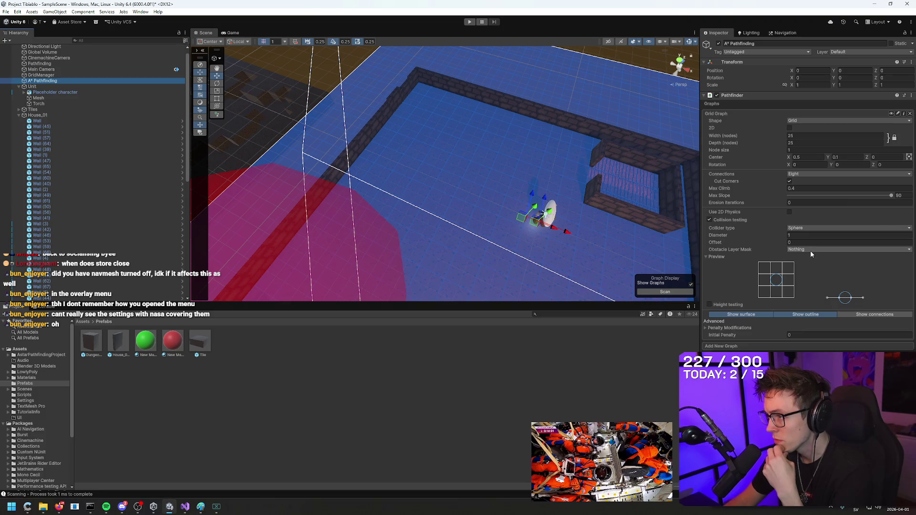
Set the Obstacle Layer Mask to Wall and adjust the collision offset and diameter values.
left_click(809, 249)
left_click(809, 320)
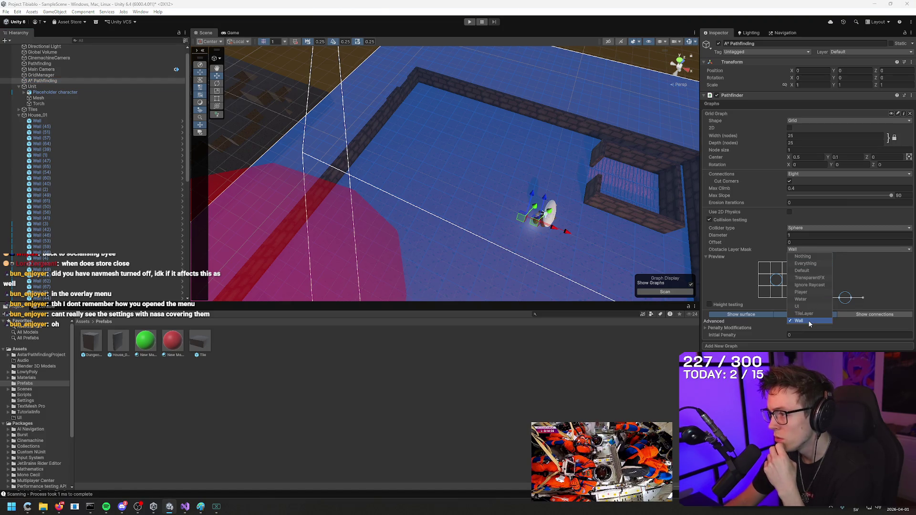
left_click(884, 264)
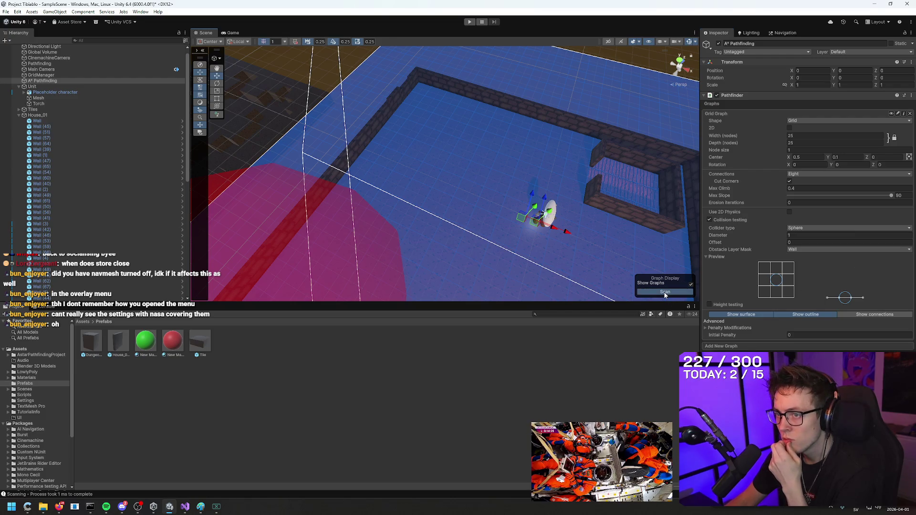
left_click(814, 242)
type("1")
key("Return")
type("0")
key("shift+Tab")
type("2")
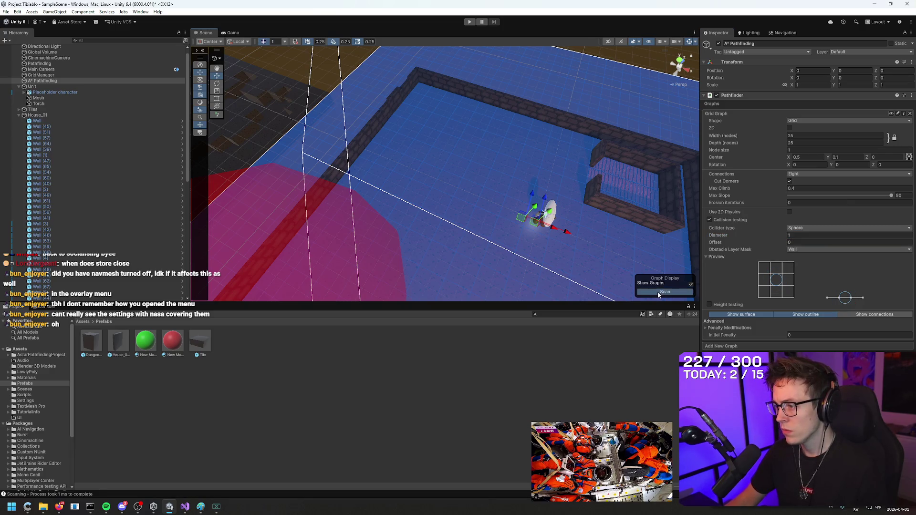
Select wall pieces in the Scene view to inspect them.
mouse_move(477, 191)
left_mouse_down()
mouse_move(466, 200)
mouse_move(525, 190)
mouse_move(478, 176)
mouse_move(536, 172)
mouse_move(515, 186)
mouse_move(521, 203)
mouse_move(458, 198)
mouse_move(499, 173)
mouse_move(589, 147)
mouse_move(452, 159)
mouse_move(457, 142)
mouse_move(528, 213)
mouse_move(497, 184)
mouse_move(444, 191)
left_mouse_up()
left_click(519, 166)
left_click(444, 191)
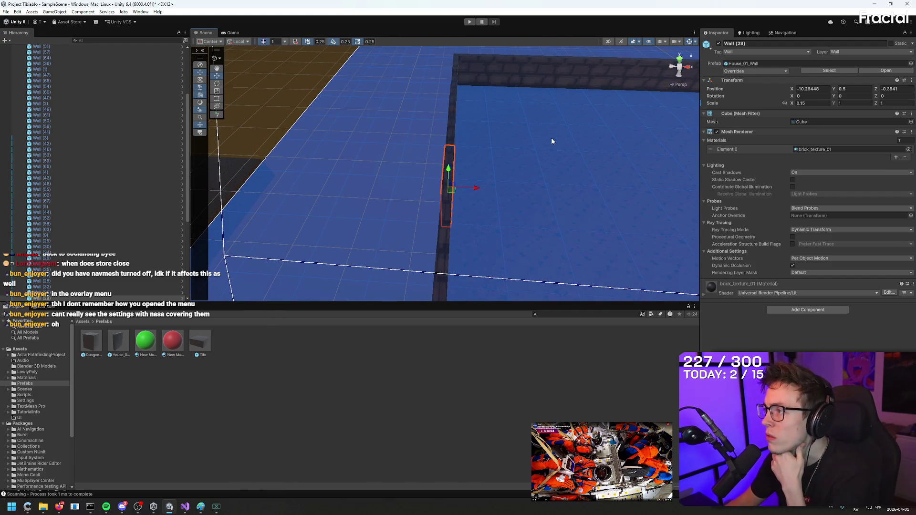
Scroll the Hierarchy to the top and reselect A* Pathfinding.
scroll(47, 127, "up", 5)
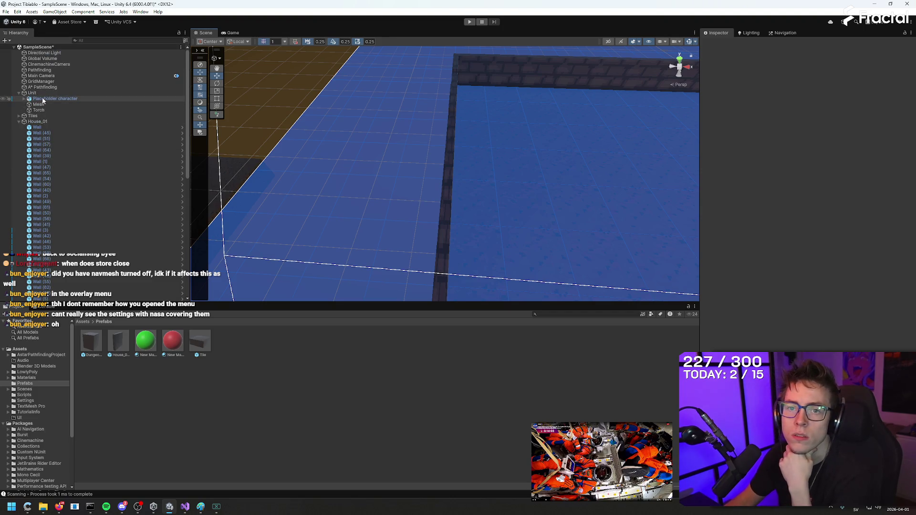
left_click(58, 88)
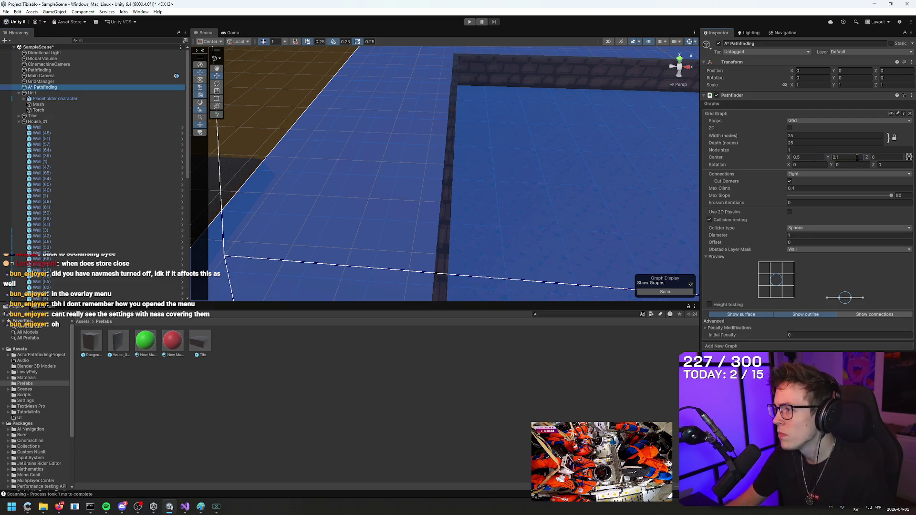
type("1")
mouse_move(620, 191)
left_mouse_down()
mouse_move(640, 196)
mouse_move(541, 193)
mouse_move(620, 188)
left_mouse_up()
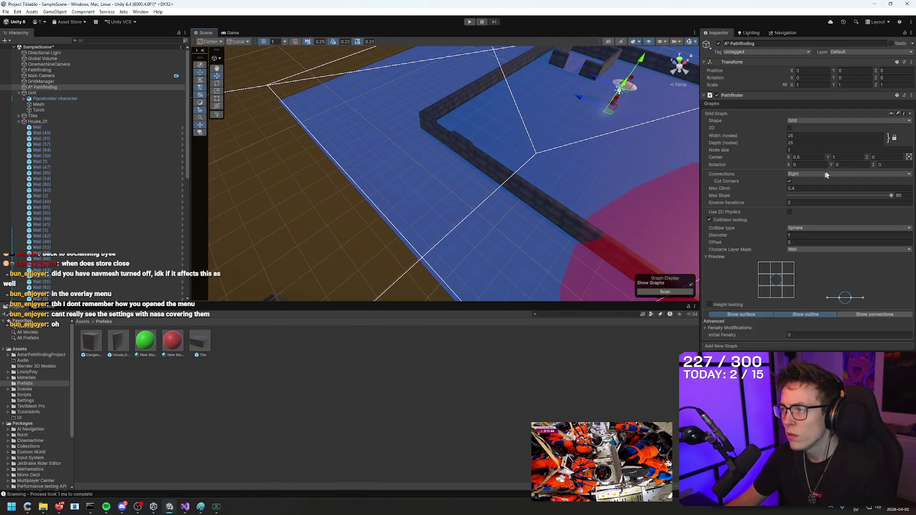
type("2")
left_click_drag(634, 153, 453, 165)
double_click(845, 157)
type("1")
key("Return")
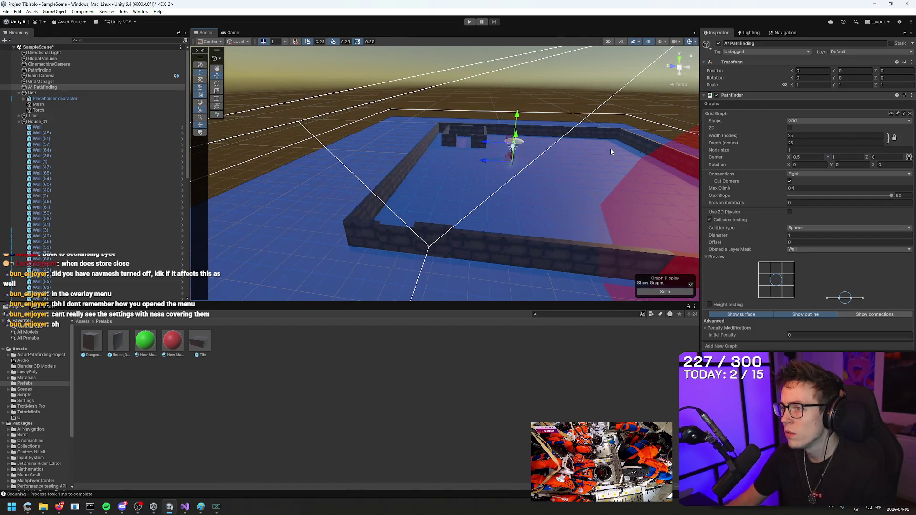
key("Return")
type("0.6")
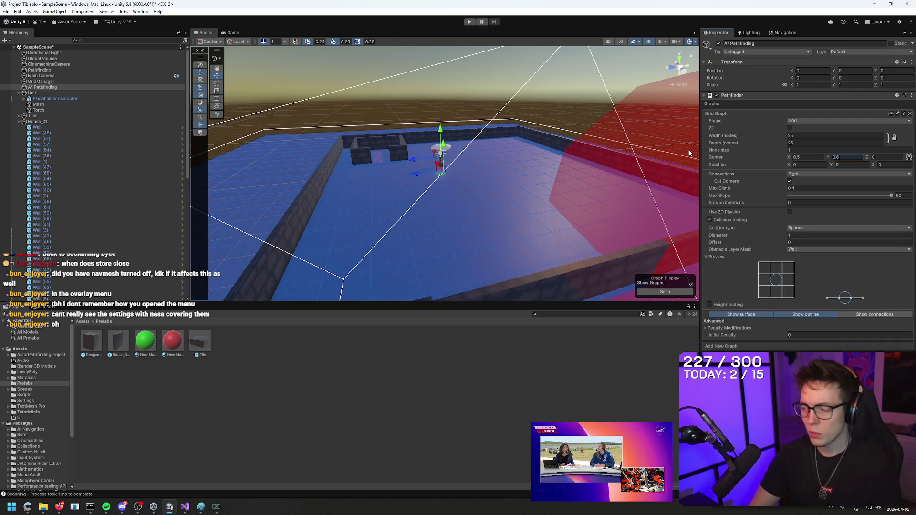
left_click(658, 293)
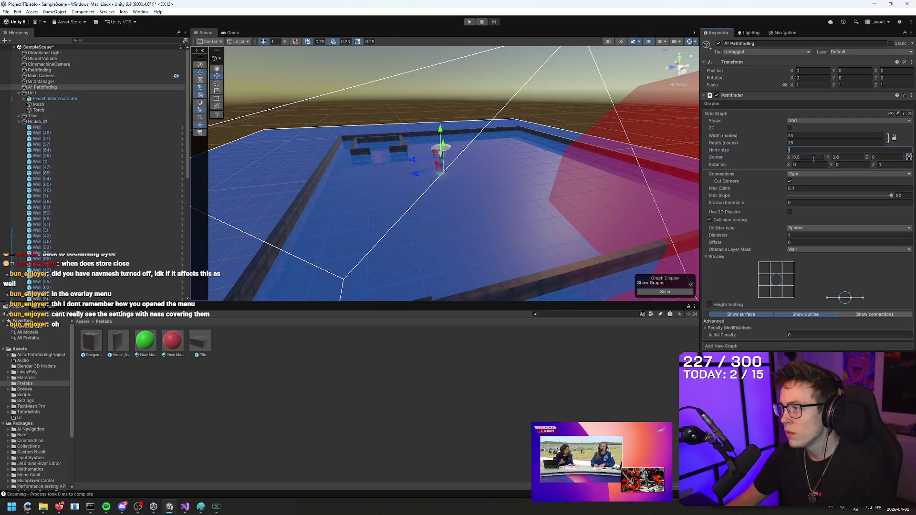
type("1")
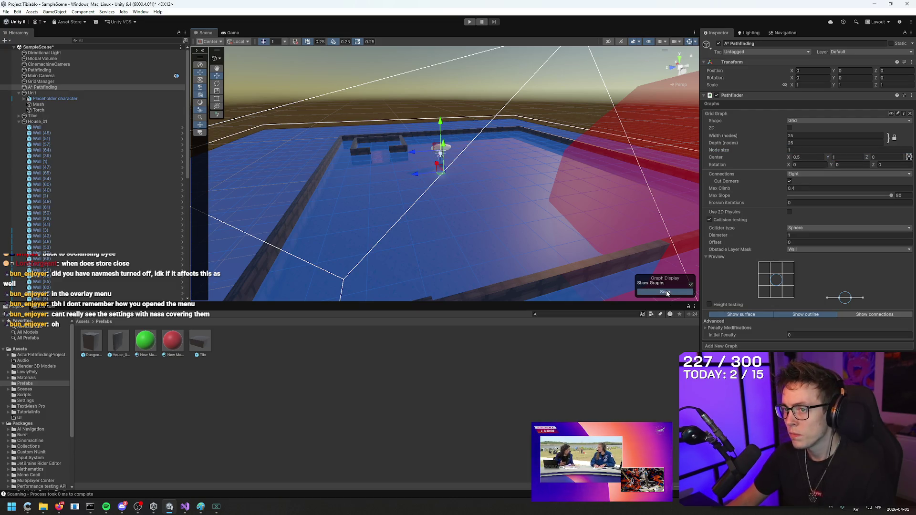
left_click(666, 292)
mouse_move(664, 286)
left_mouse_down()
mouse_move(536, 210)
mouse_move(512, 245)
left_mouse_up()
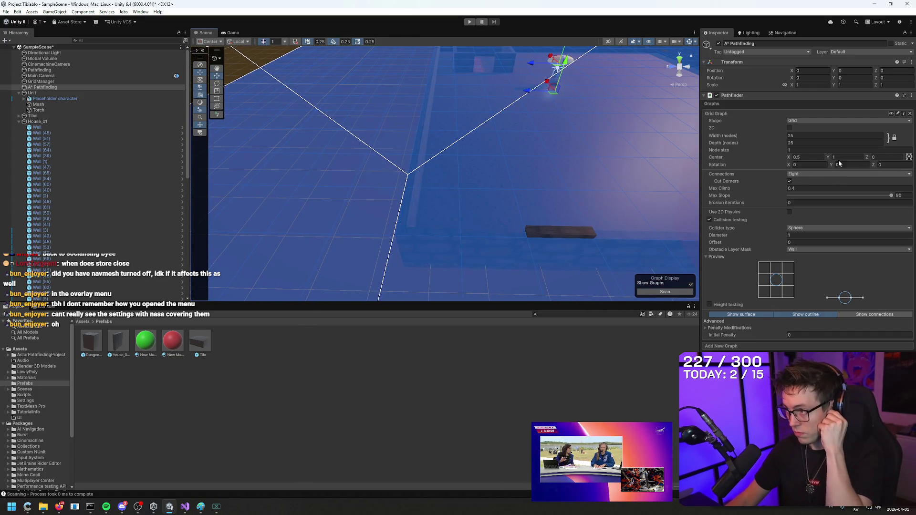
key("BackSpace")
type("0.1")
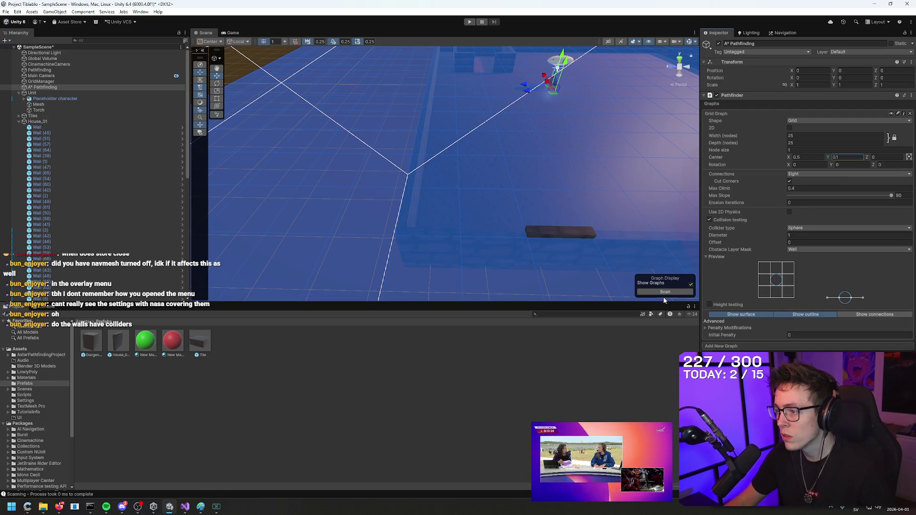
mouse_move(570, 230)
left_mouse_down()
mouse_move(507, 188)
mouse_move(517, 96)
mouse_move(495, 153)
mouse_move(445, 229)
mouse_move(401, 178)
mouse_move(270, 170)
left_mouse_up()
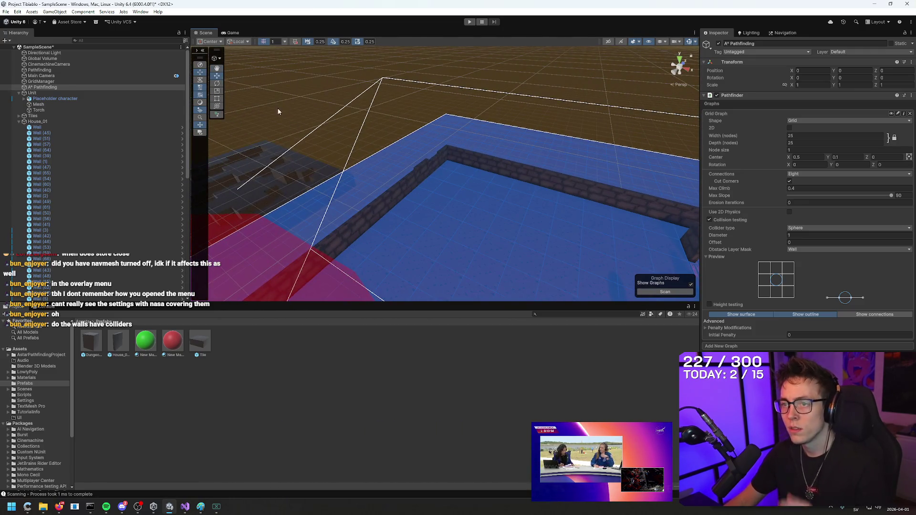
left_click(119, 341)
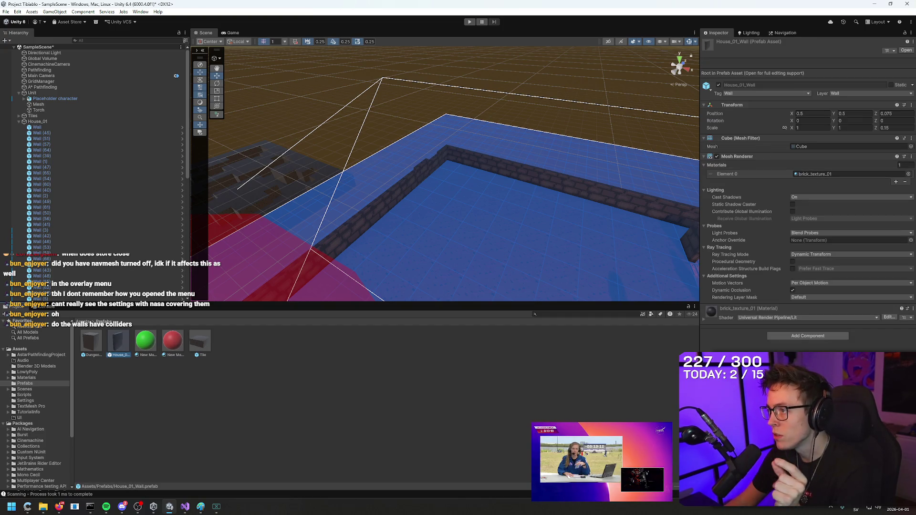
Add a Box Collider to House_01_Wall through the 'coll' component search.
left_click(808, 336)
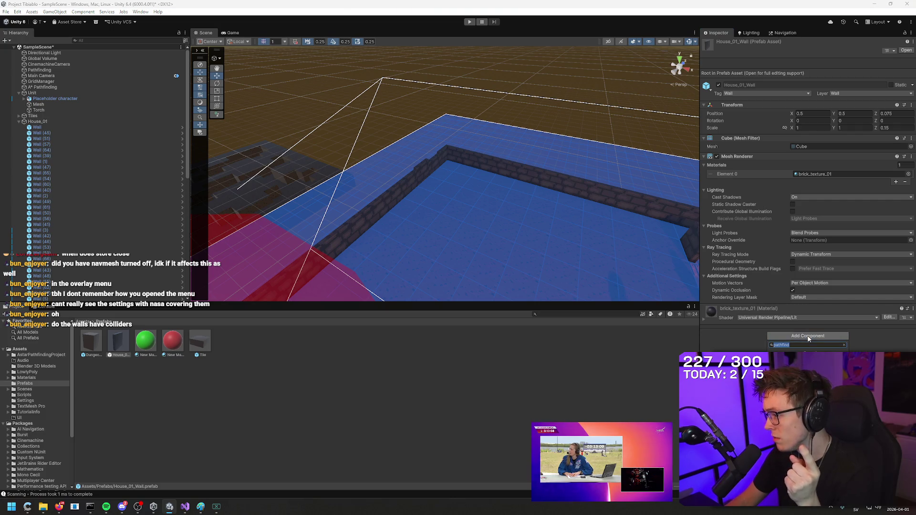
type("collid")
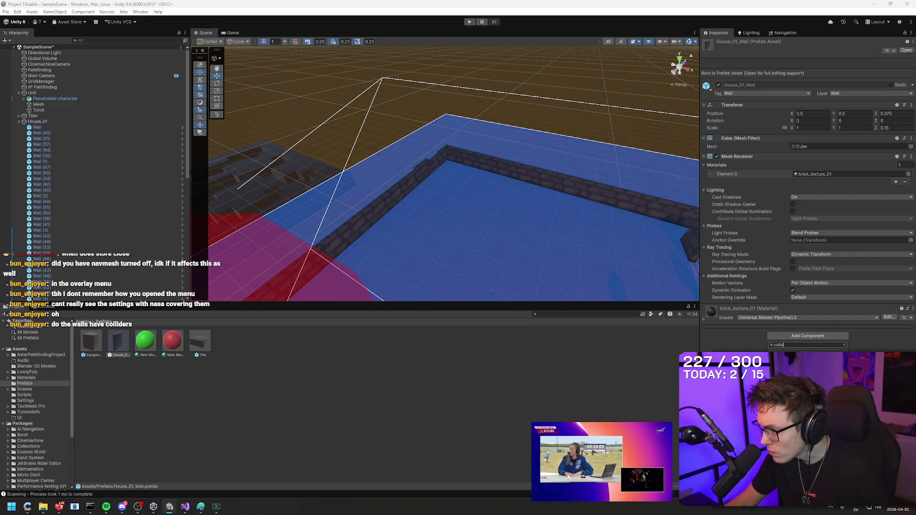
key("Return")
mouse_move(496, 224)
left_mouse_down()
mouse_move(505, 222)
mouse_move(446, 213)
mouse_move(669, 221)
mouse_move(592, 254)
left_mouse_up()
Open the House_01_Wall prefab to check its collider, then exit back to the scene.
double_click(118, 341)
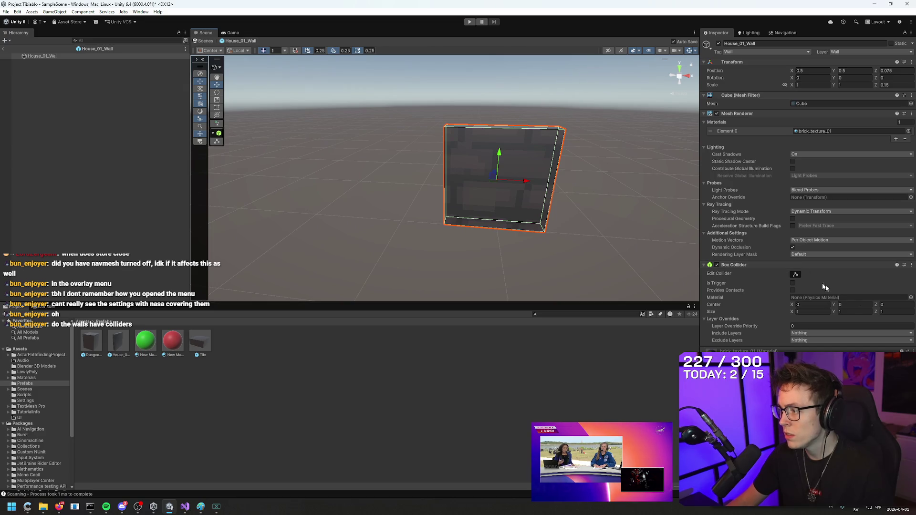
mouse_move(522, 193)
left_mouse_down()
mouse_move(702, 191)
mouse_move(757, 290)
left_mouse_up()
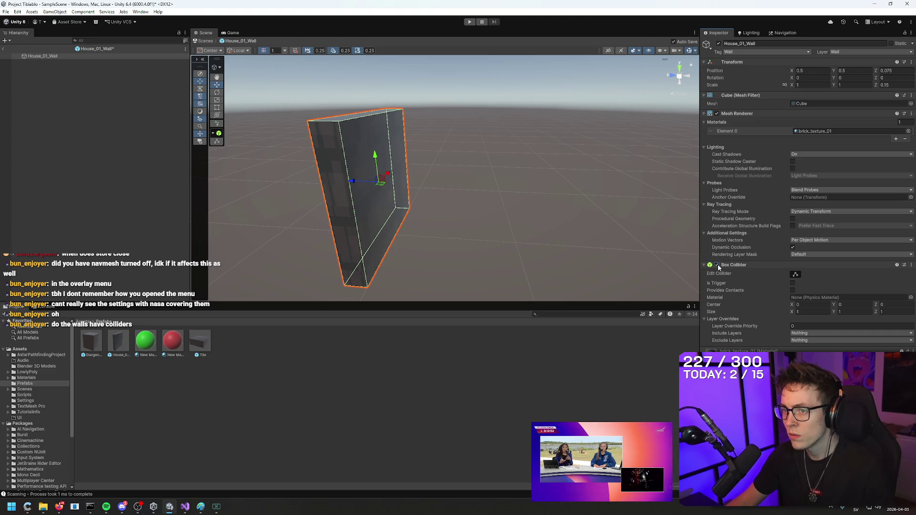
left_click(517, 193)
mouse_move(517, 192)
left_mouse_down()
mouse_move(590, 252)
mouse_move(567, 212)
mouse_move(628, 147)
mouse_move(621, 153)
left_mouse_up()
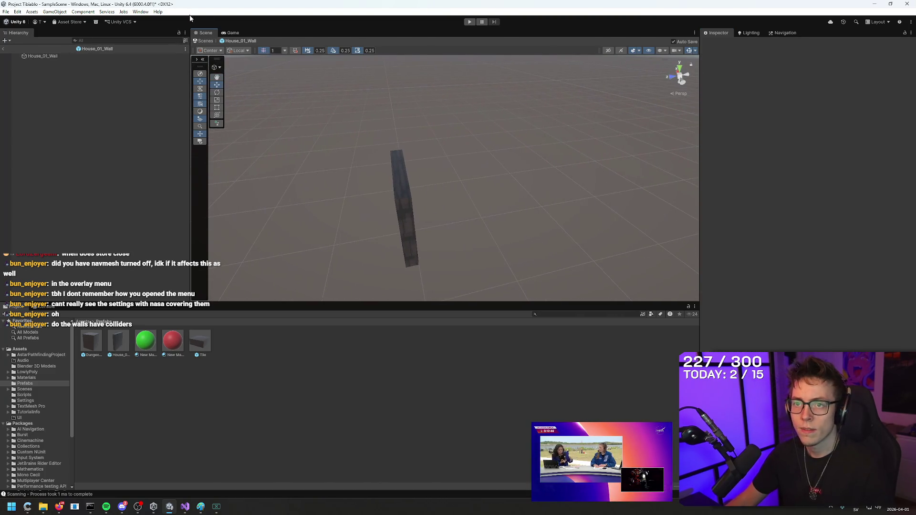
left_click(3, 49)
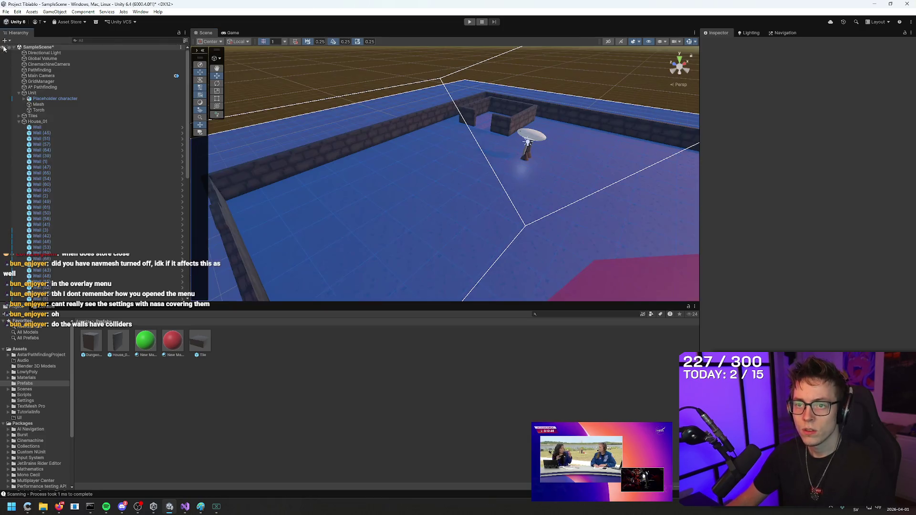
Rescan A* Pathfinding's grid so wall nodes turn red, and inspect the wall corner.
left_click(62, 87)
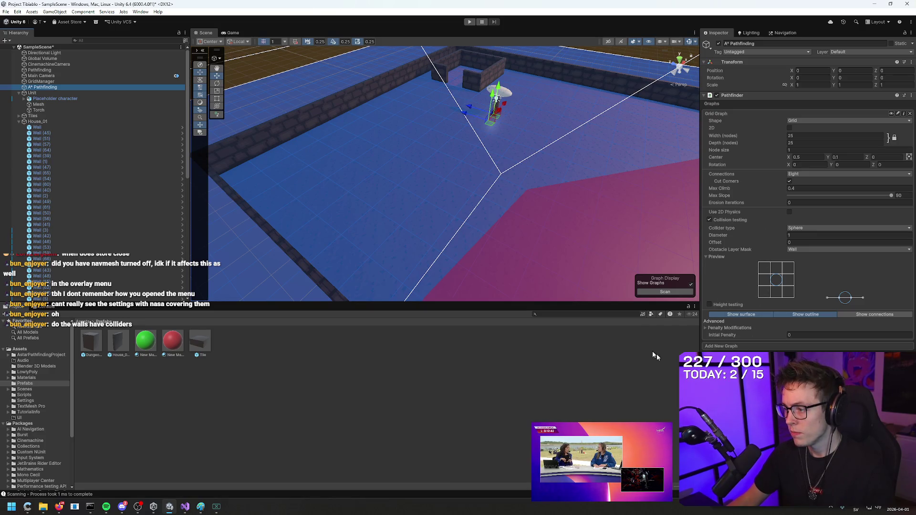
left_click(649, 291)
mouse_move(431, 181)
left_mouse_down()
mouse_move(442, 148)
mouse_move(542, 270)
mouse_move(491, 221)
mouse_move(510, 230)
left_mouse_up()
left_click(800, 236)
left_click_drag(525, 172, 513, 143)
mouse_move(451, 198)
left_mouse_down()
mouse_move(491, 239)
mouse_move(485, 169)
left_mouse_up()
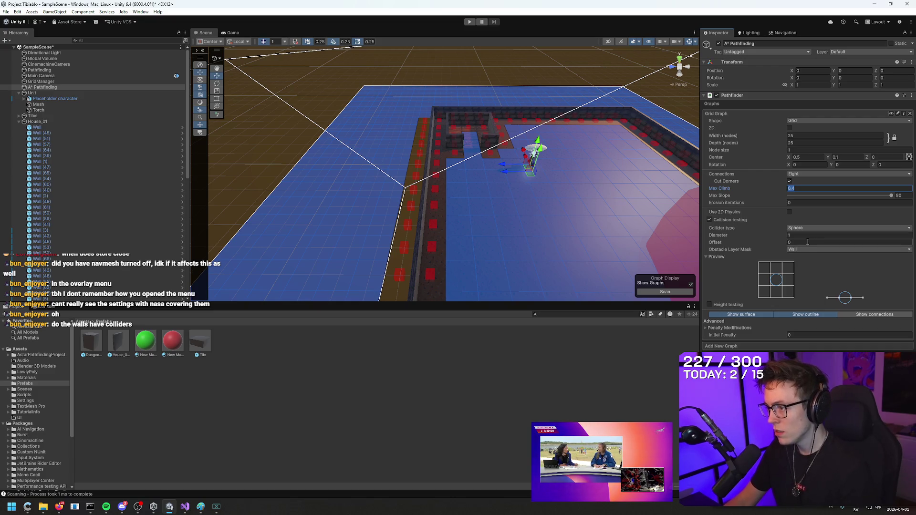
Try collision diameters 0.1, 0.5 and 0.6, rescanning after each.
left_click(775, 235)
type("0.1")
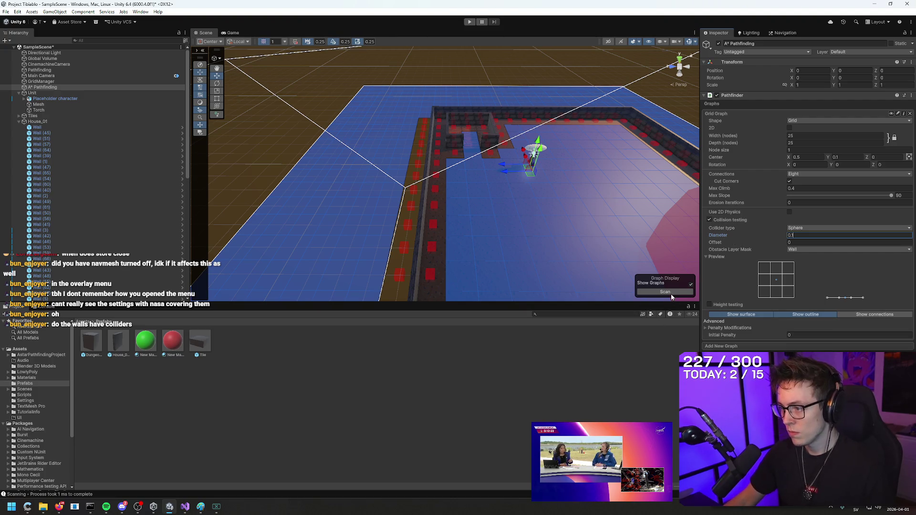
left_click(668, 292)
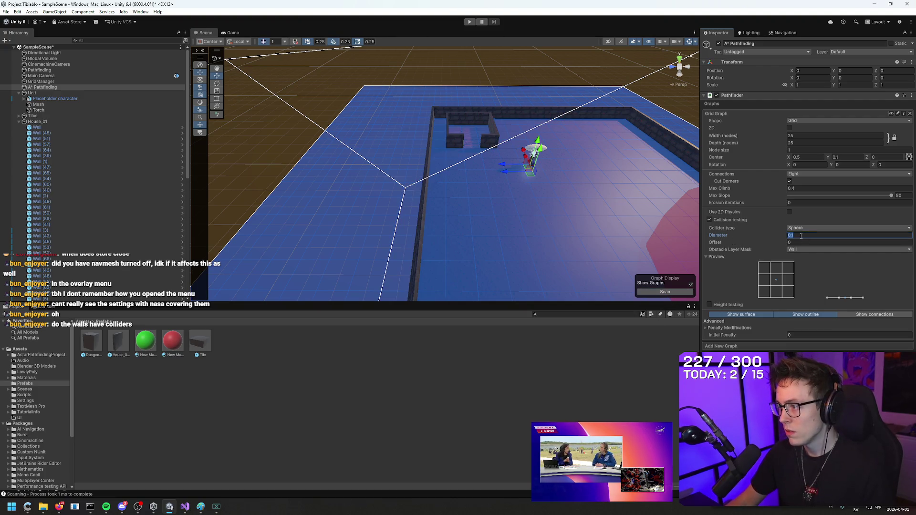
type("0.5")
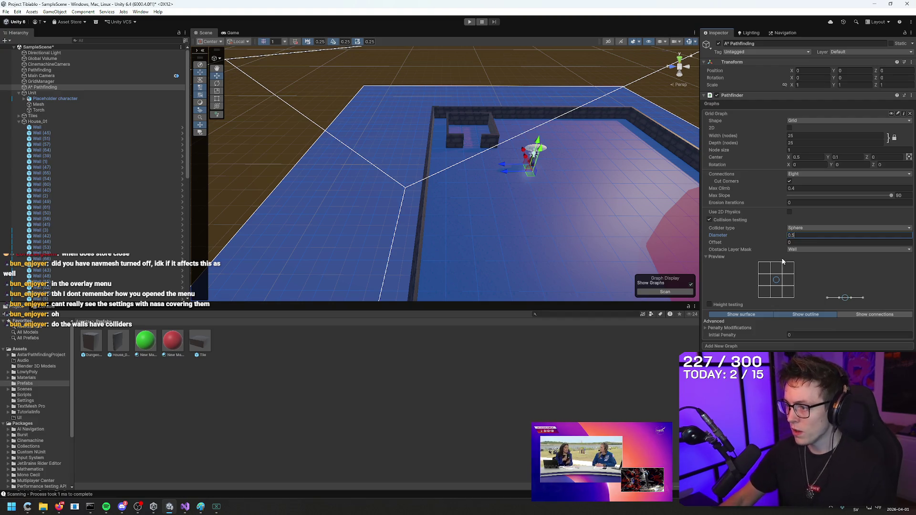
left_click(650, 292)
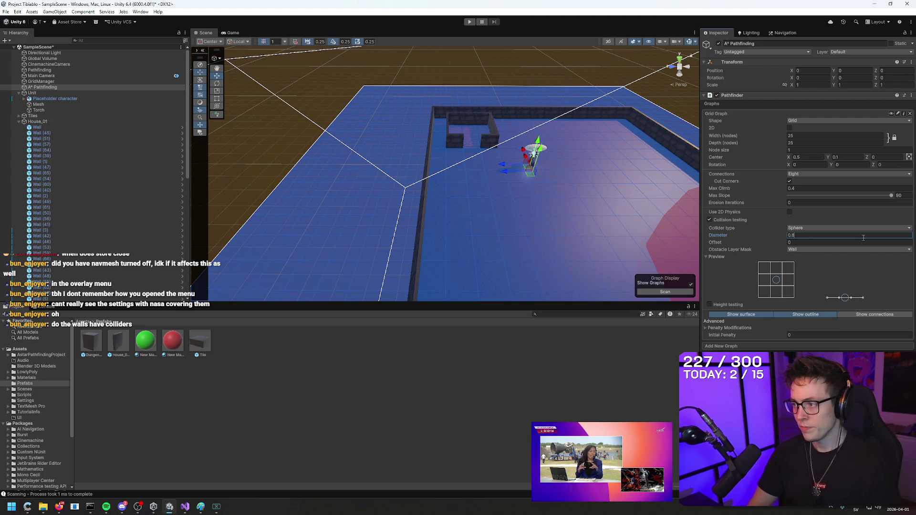
left_click(651, 293)
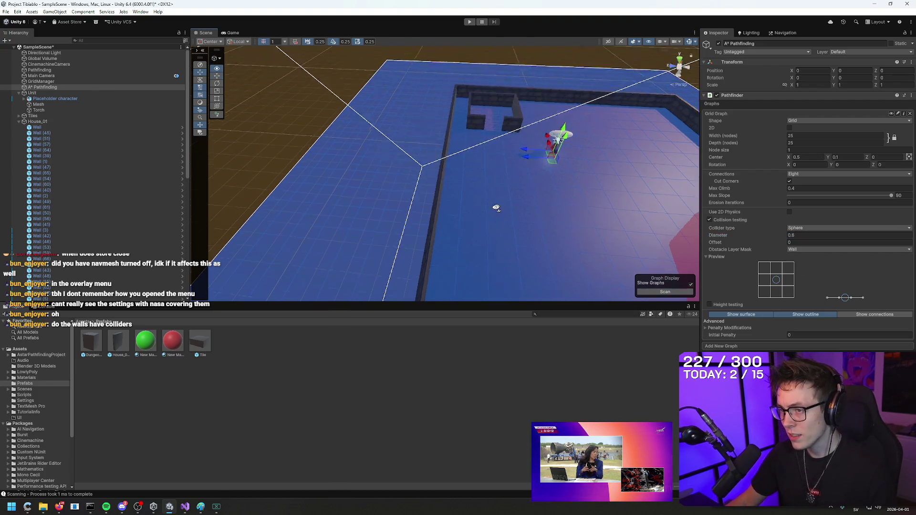
scroll(496, 204, "up", 5)
mouse_move(493, 195)
left_mouse_down()
mouse_move(517, 180)
mouse_move(517, 247)
mouse_move(516, 199)
mouse_move(493, 197)
mouse_move(506, 224)
mouse_move(534, 213)
mouse_move(497, 226)
mouse_move(491, 208)
mouse_move(502, 223)
left_mouse_up()
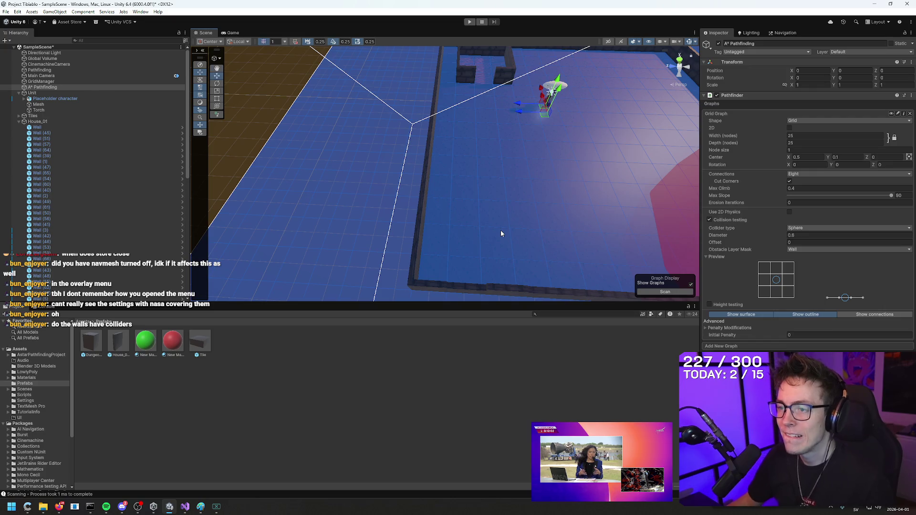
left_click_drag(501, 230, 511, 228)
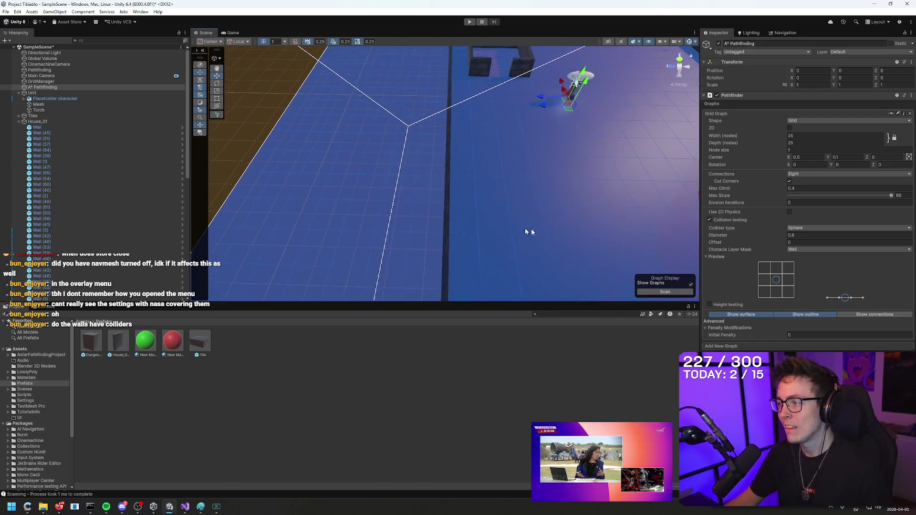
Try diameters 0.4 and 0.7 with a Sphere collider, then settle on 0.8 and rescan.
left_click(806, 235)
type(".4")
left_click(670, 292)
left_click(807, 228)
left_click(811, 234)
left_click(814, 233)
type(".7")
left_click(670, 293)
left_click(803, 235)
type("0.8")
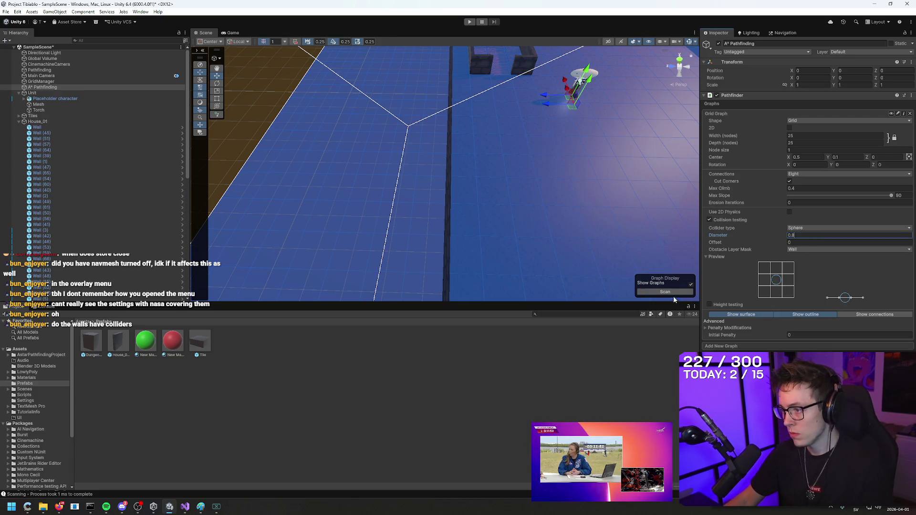
left_click(666, 292)
left_click_drag(563, 178, 549, 167)
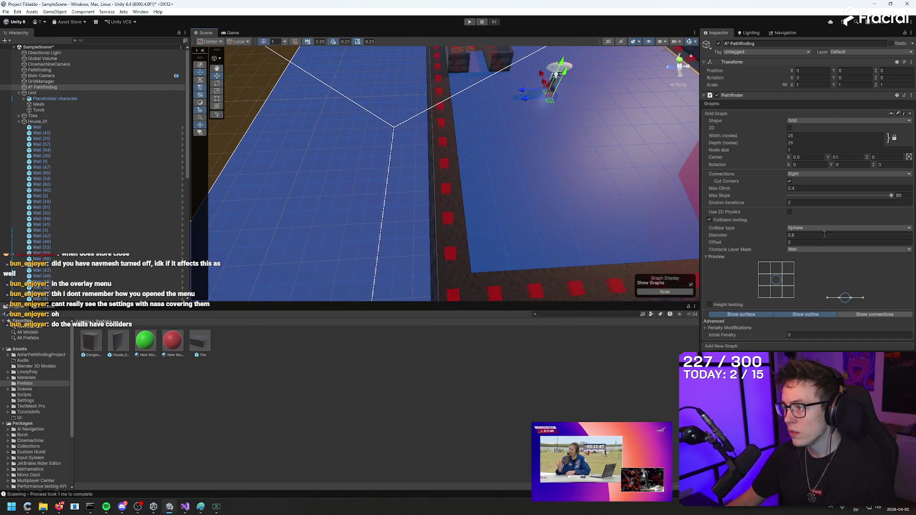
Rescan the grid with collision diameters 1 and then 0.8.
left_click(825, 234)
type("1")
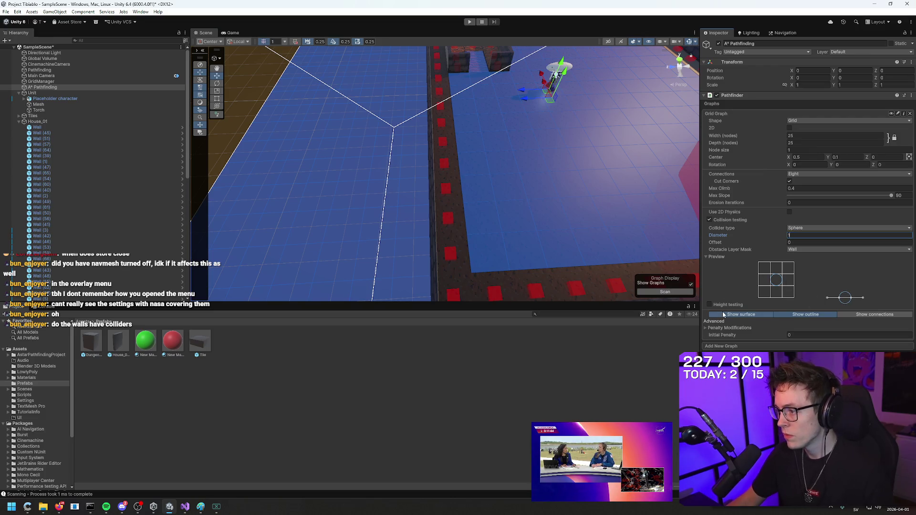
left_click(665, 292)
mouse_move(570, 222)
left_mouse_down()
mouse_move(563, 217)
mouse_move(587, 219)
left_mouse_up()
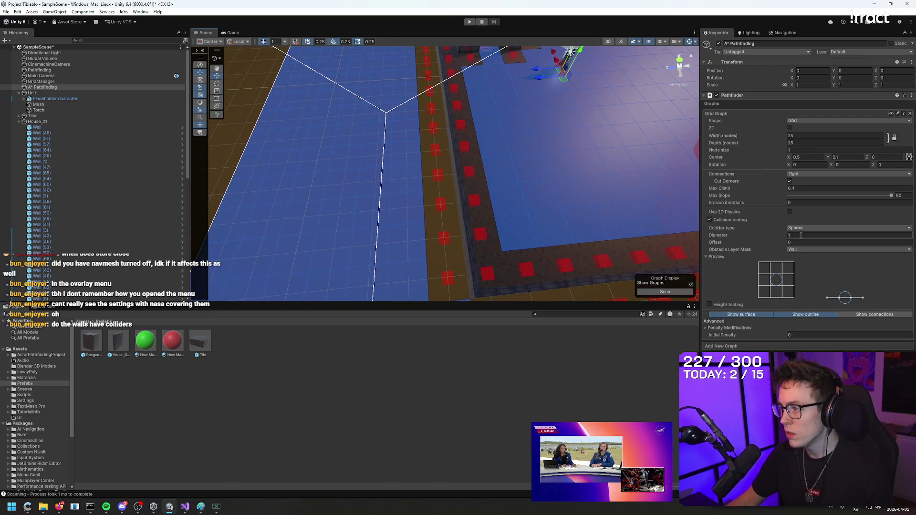
type("0.8")
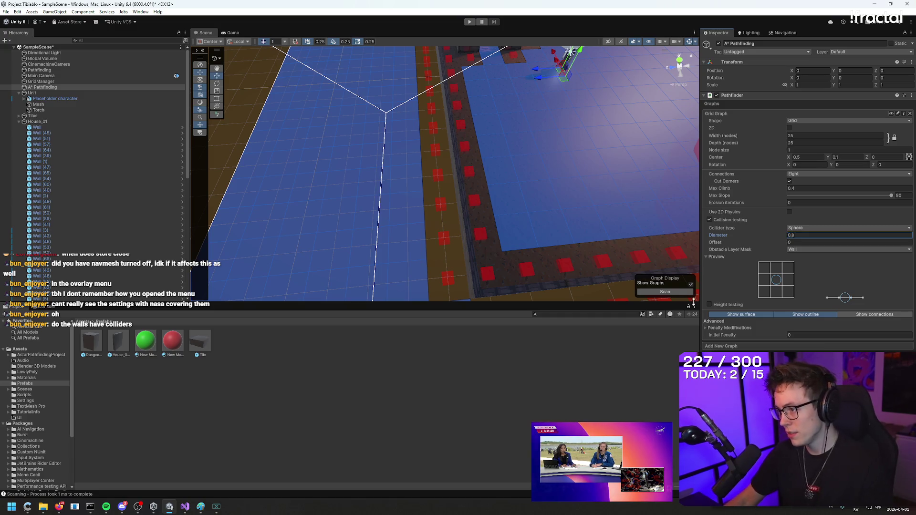
left_click(668, 292)
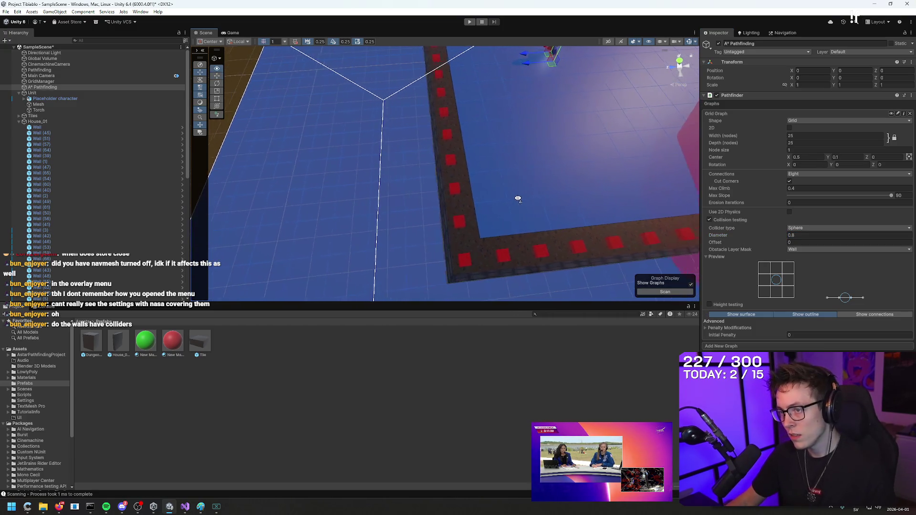
left_click_drag(414, 153, 407, 147)
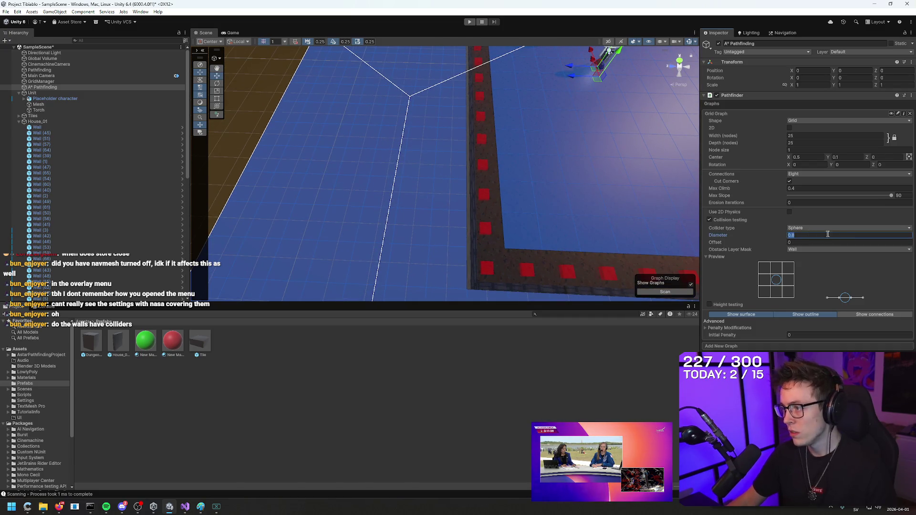
Try a 0.75 diameter, then set it to 0.7 and rescan.
type("0.75")
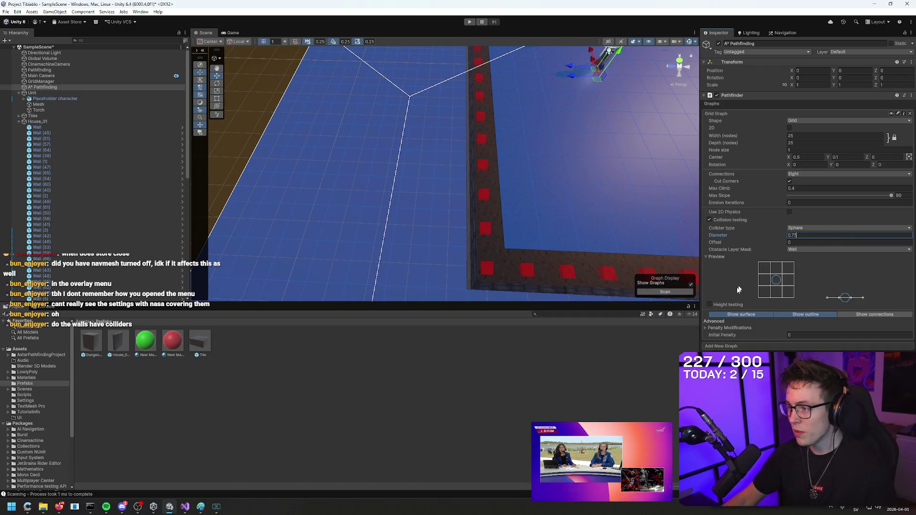
key("Return")
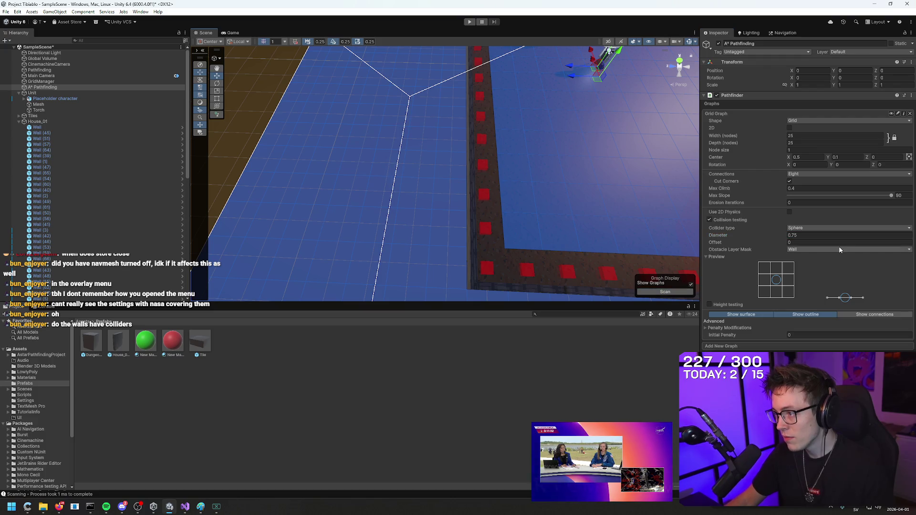
key("Right")
key("BackSpace")
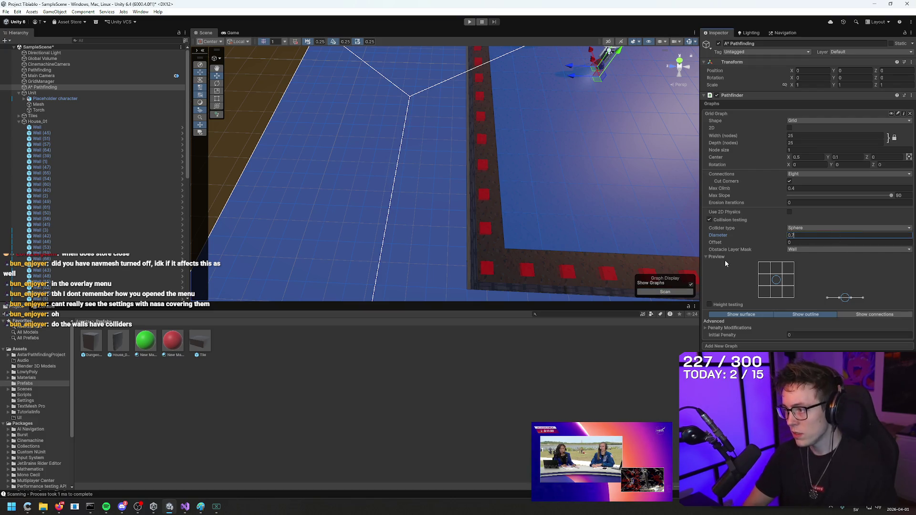
left_click(678, 292)
left_click(824, 235)
mouse_move(609, 219)
left_mouse_down()
mouse_move(595, 227)
mouse_move(643, 121)
mouse_move(617, 135)
mouse_move(603, 218)
left_mouse_up()
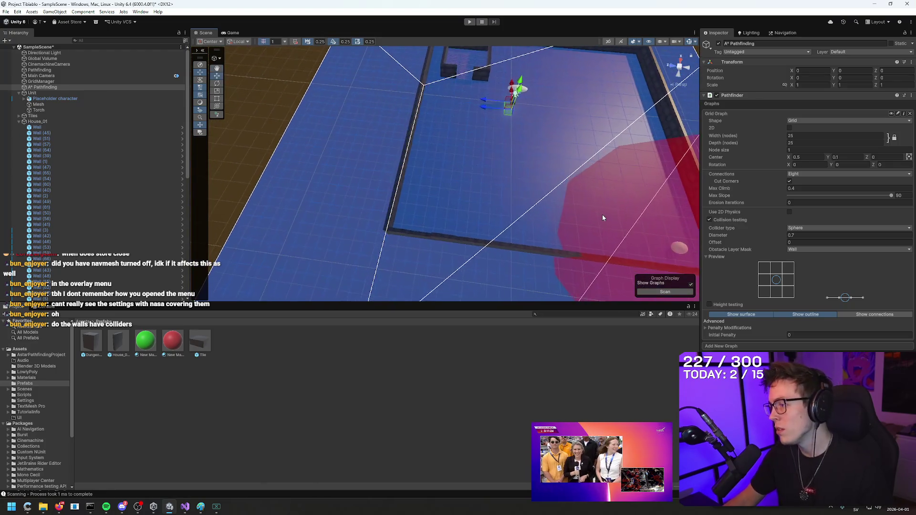
left_click(798, 235)
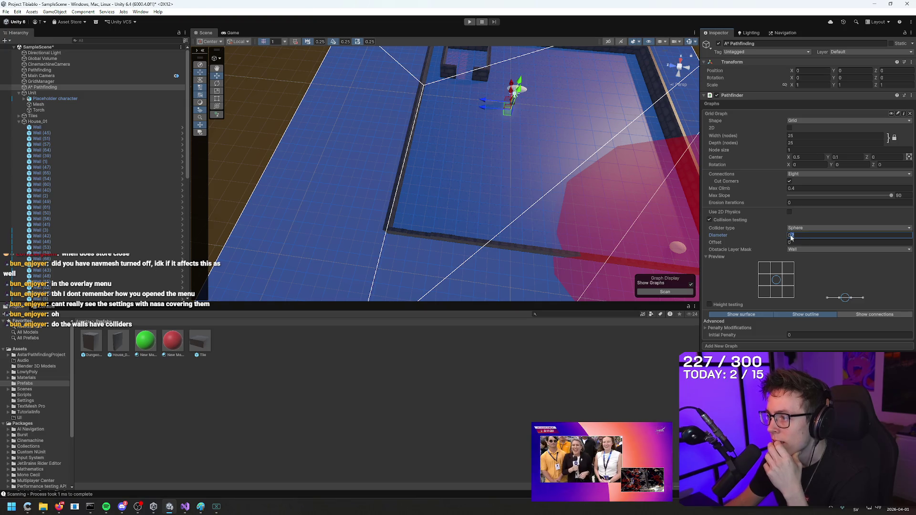
left_click_drag(793, 237, 807, 240)
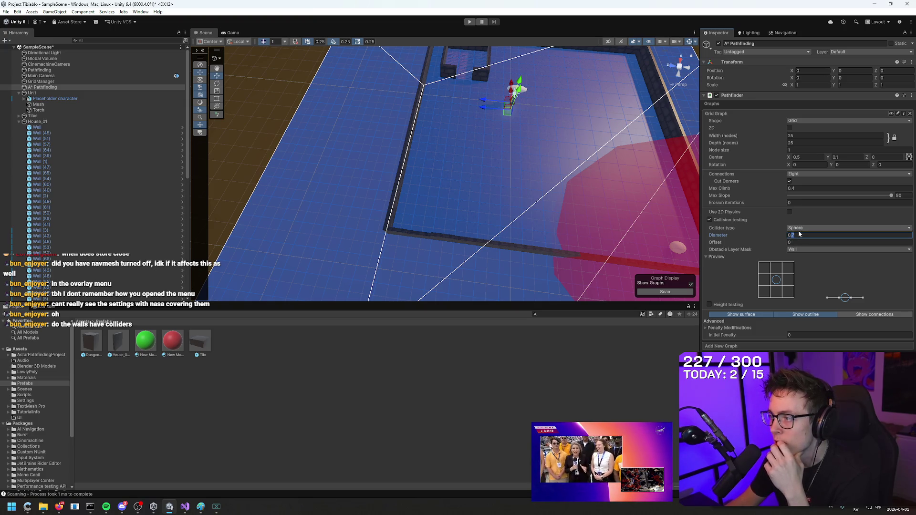
type("0.7")
left_click(801, 244)
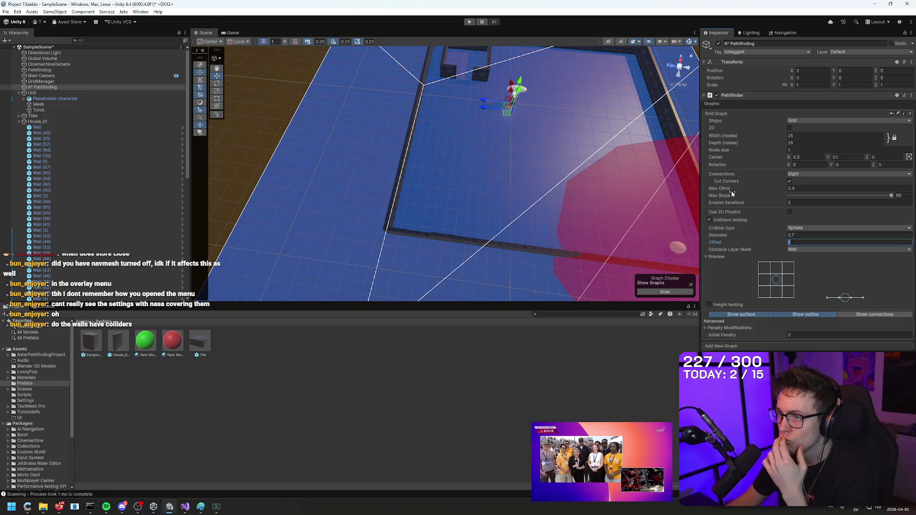
Check the graph around the house walls, then switch to the paused reference video.
left_click_drag(562, 186, 577, 176)
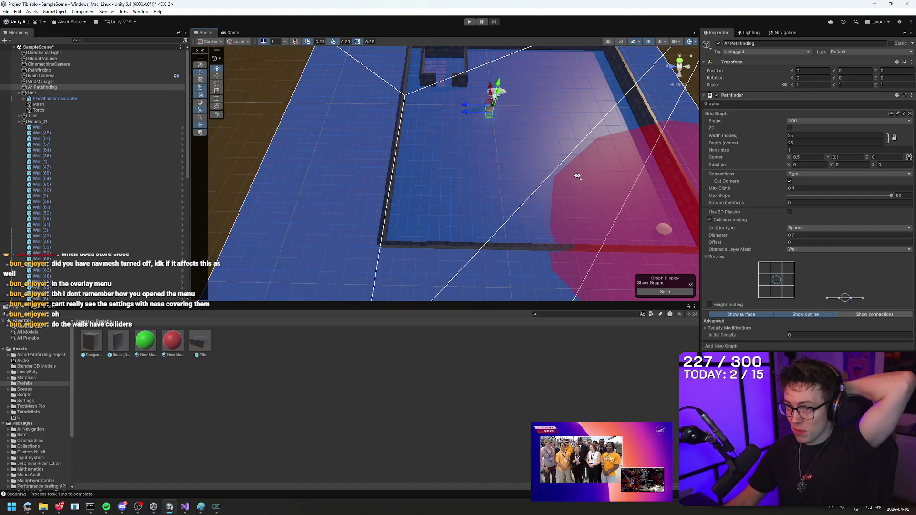
mouse_move(574, 174)
left_mouse_down()
mouse_move(565, 180)
mouse_move(528, 124)
left_mouse_up()
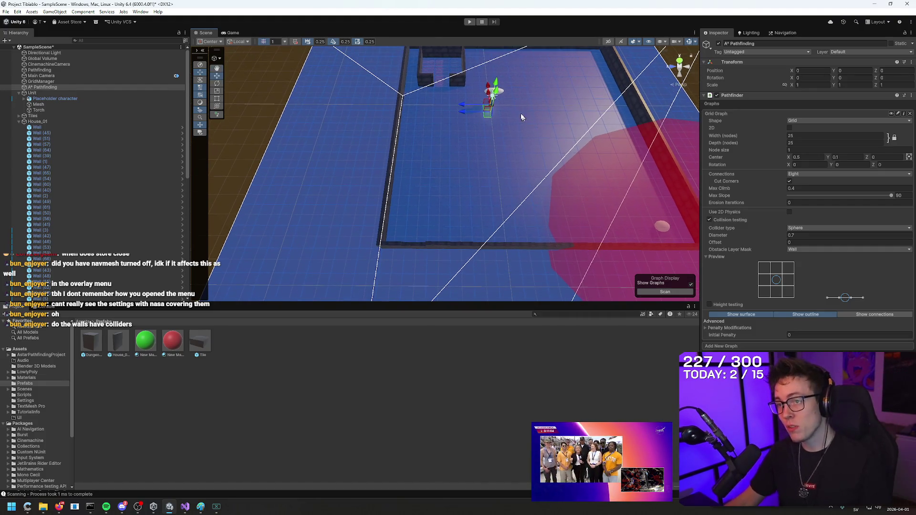
mouse_move(469, 127)
left_mouse_down()
mouse_move(409, 170)
mouse_move(549, 124)
mouse_move(499, 218)
left_mouse_up()
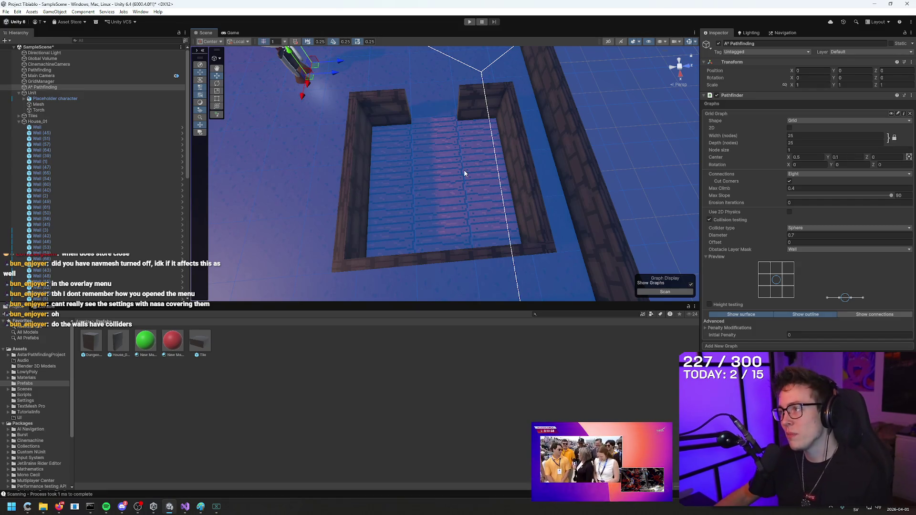
left_click_drag(464, 164, 731, 111)
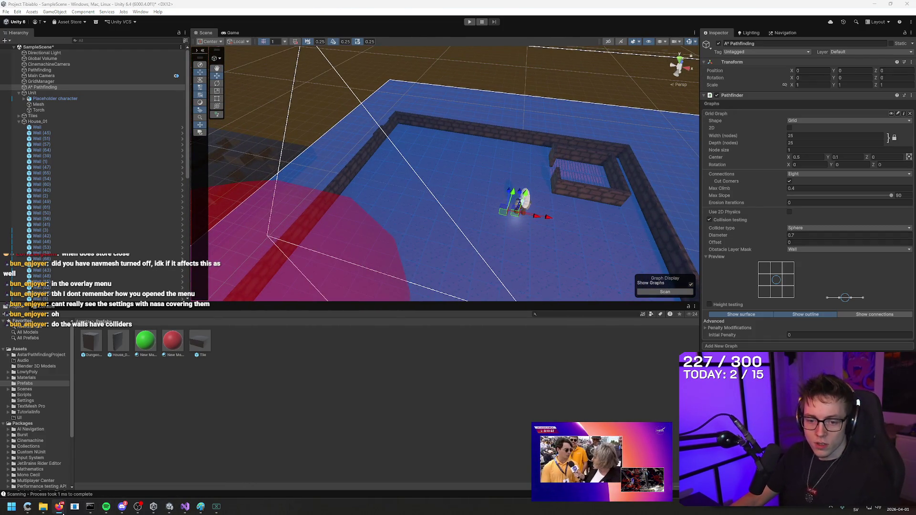
mouse_move(61, 509)
left_click(119, 470)
Seek the review video back to the grid graph section and set playback to 2x.
key("space")
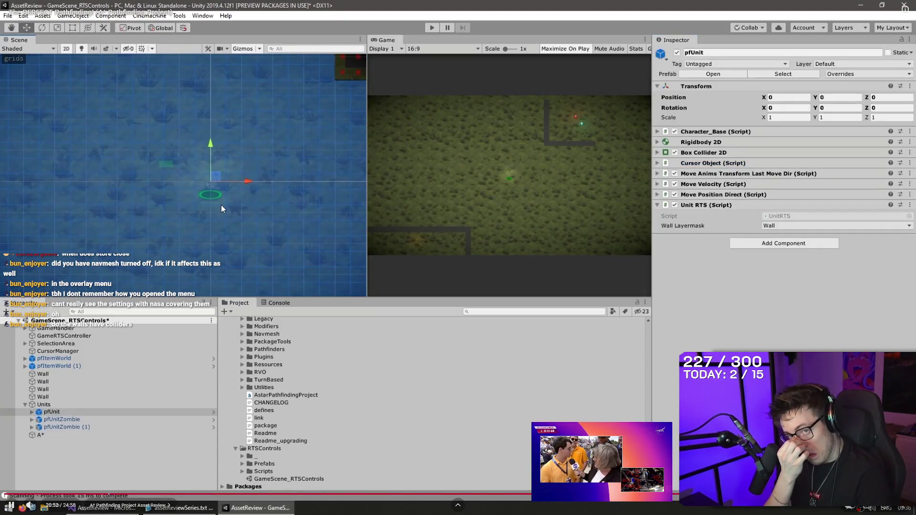
key("space")
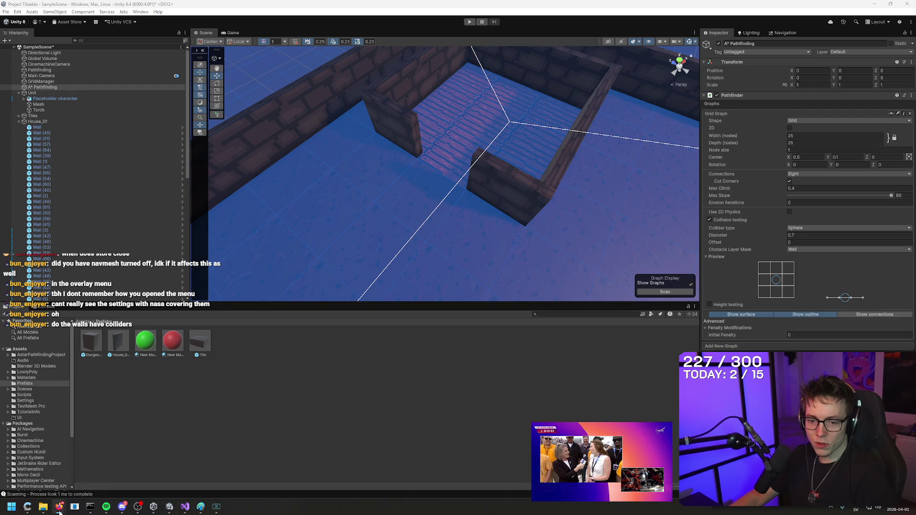
mouse_move(59, 508)
left_click(42, 465)
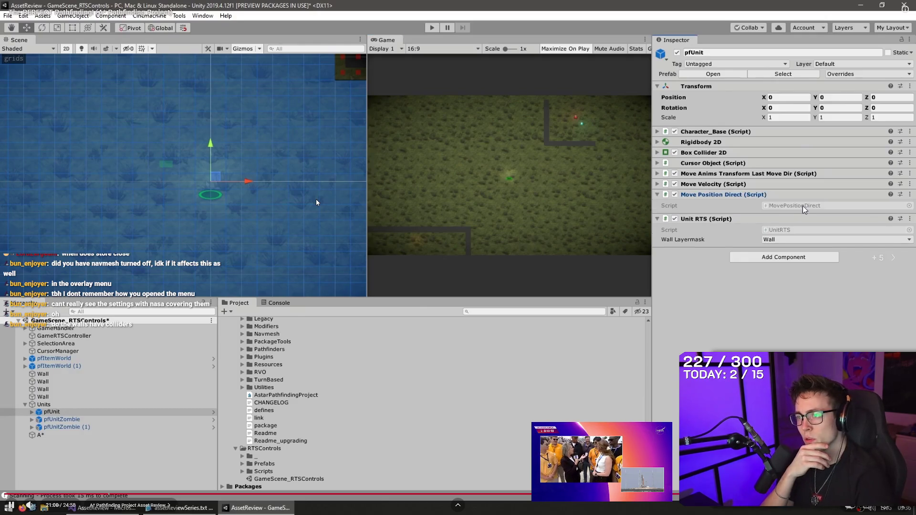
key("Right")
key("Left")
key("Left")
key("Left")
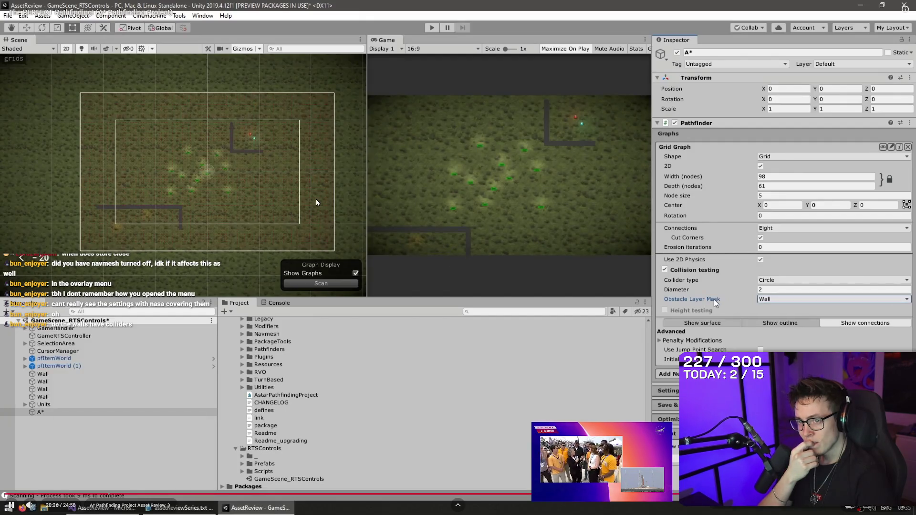
key("Right")
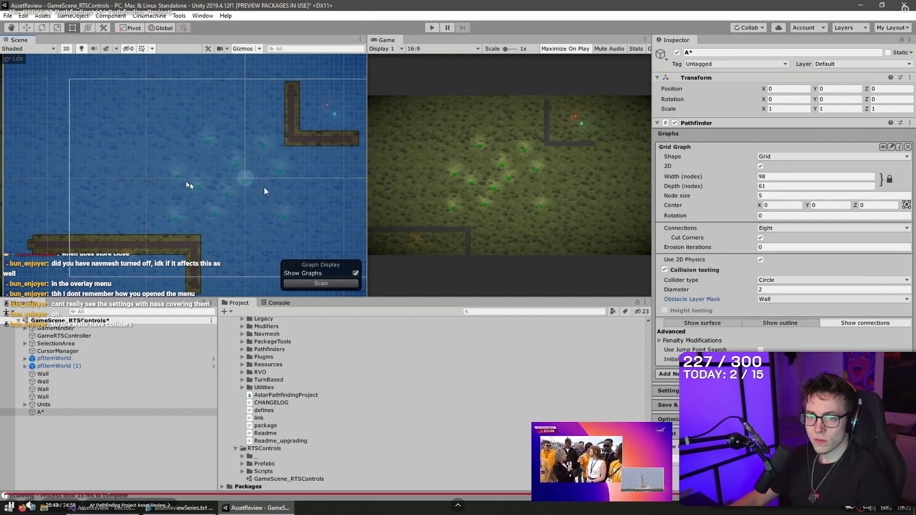
key("space")
key("space")
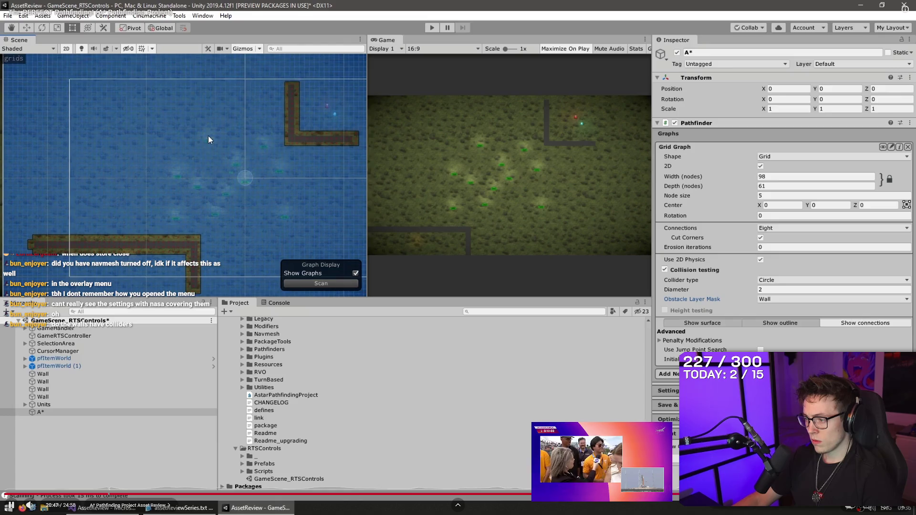
key("shift+period")
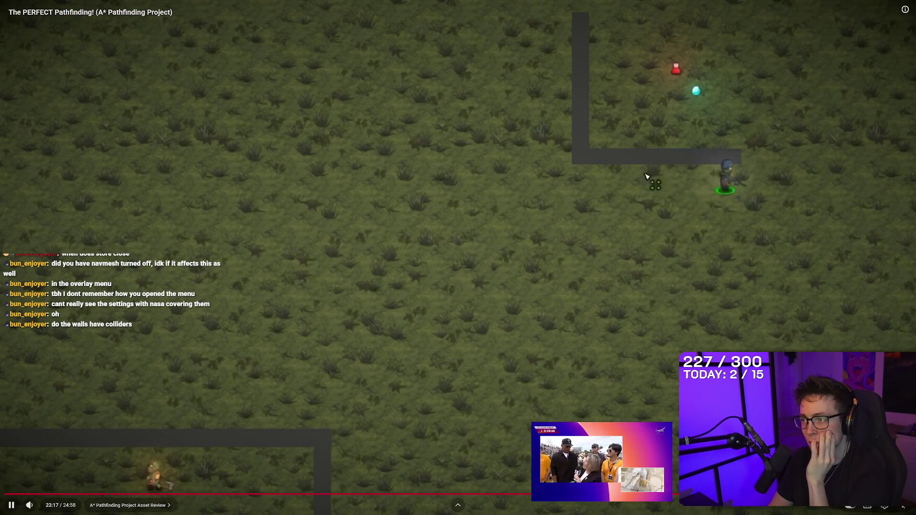
Jump the review video back to 22:03 and play it at 1.75x speed.
key("space")
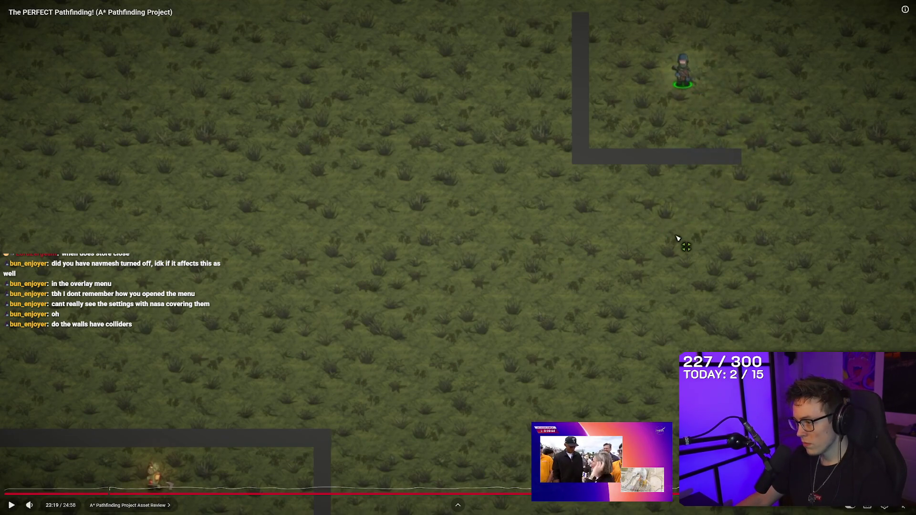
left_click(806, 492)
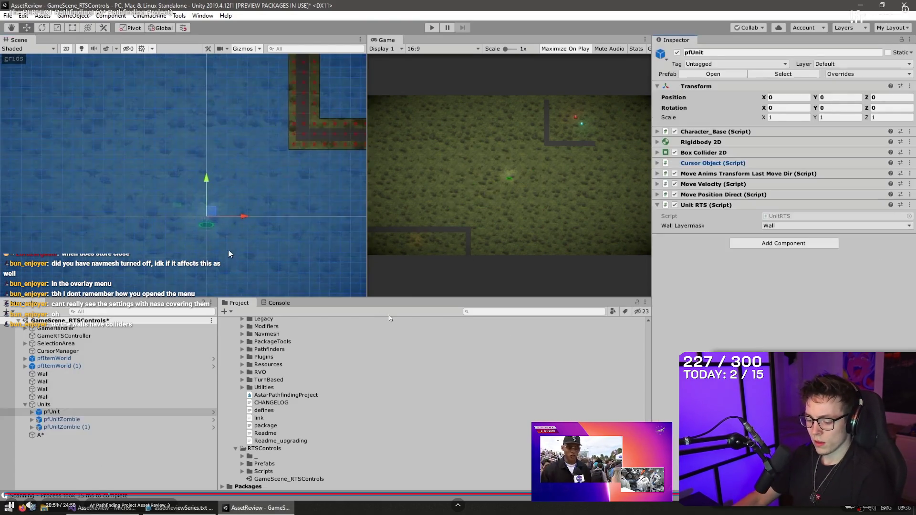
key("shift+comma")
key("shift+comma")
key("shift+comma")
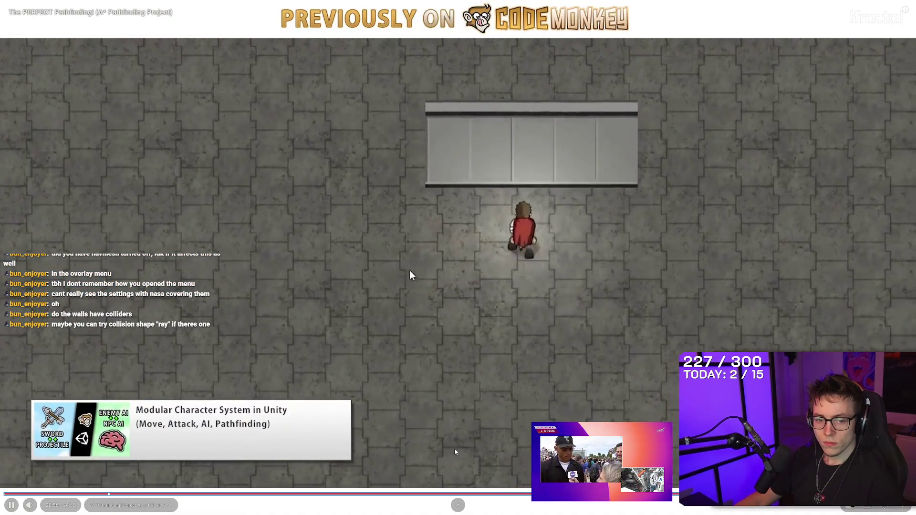
key("space")
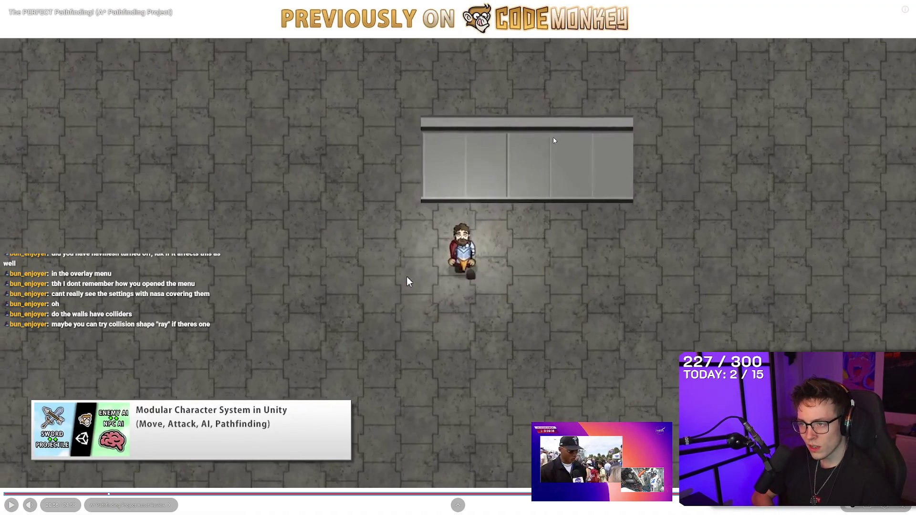
left_click(407, 278)
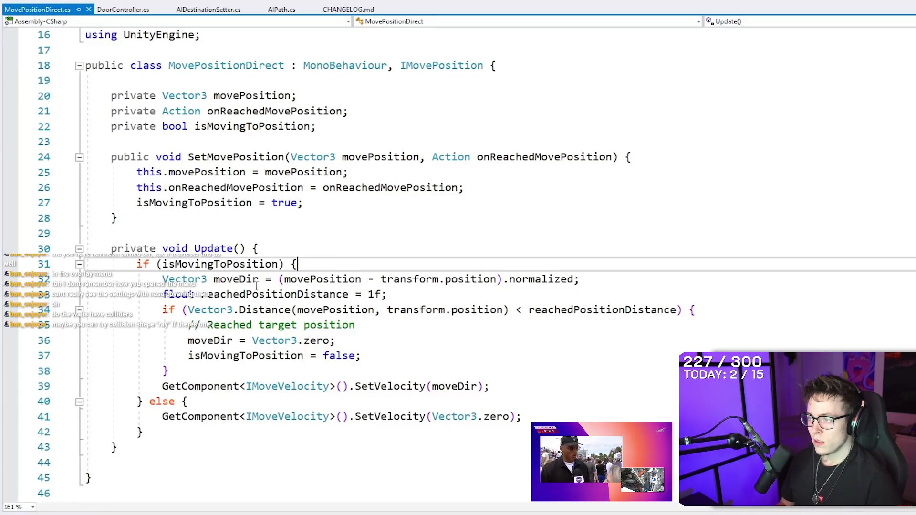
Rewind the A* tutorial a few seconds and pause on the unit's component list.
left_click(417, 323)
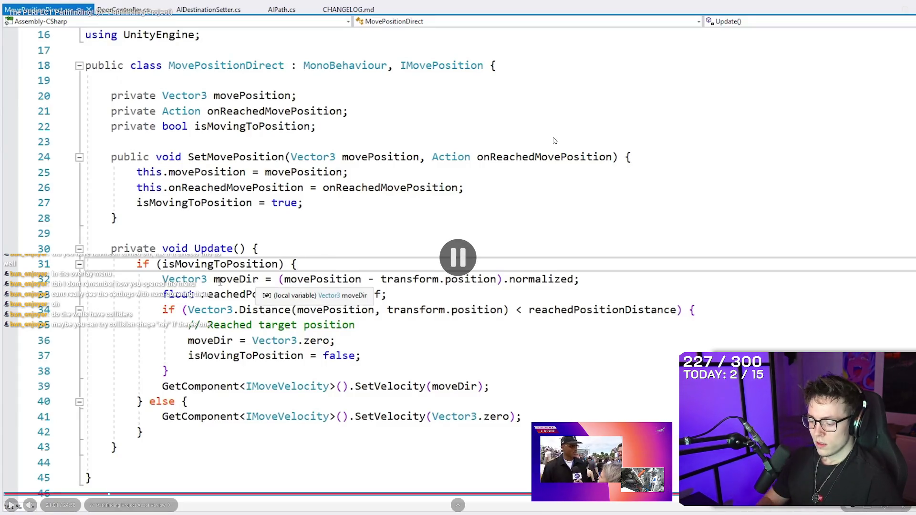
key("Left")
key("Left")
key("Left")
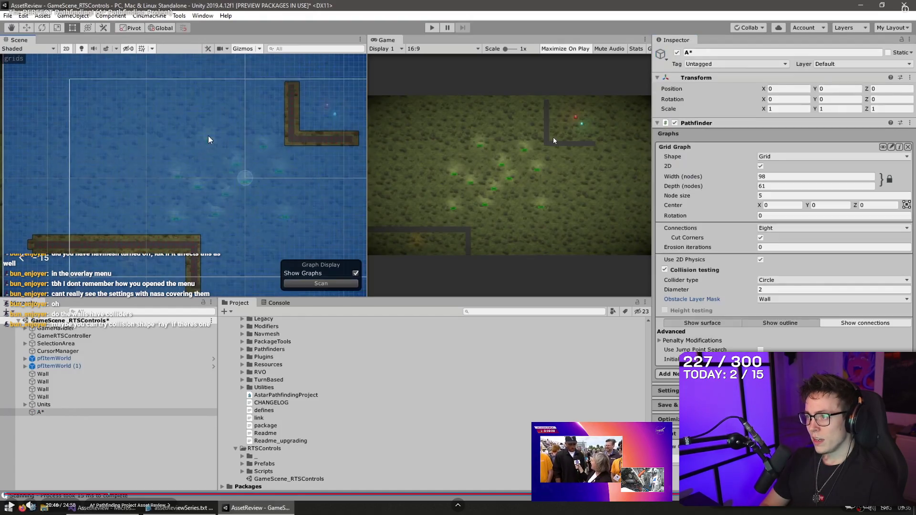
key("space")
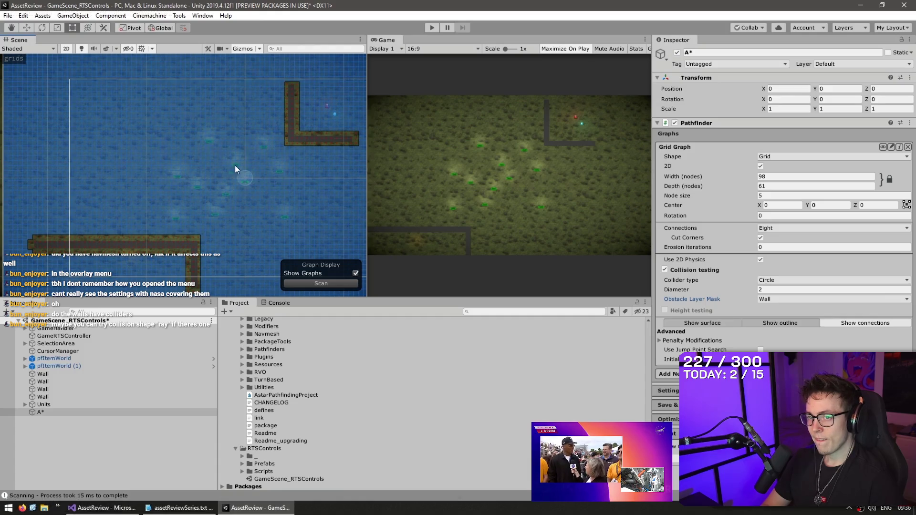
key("space")
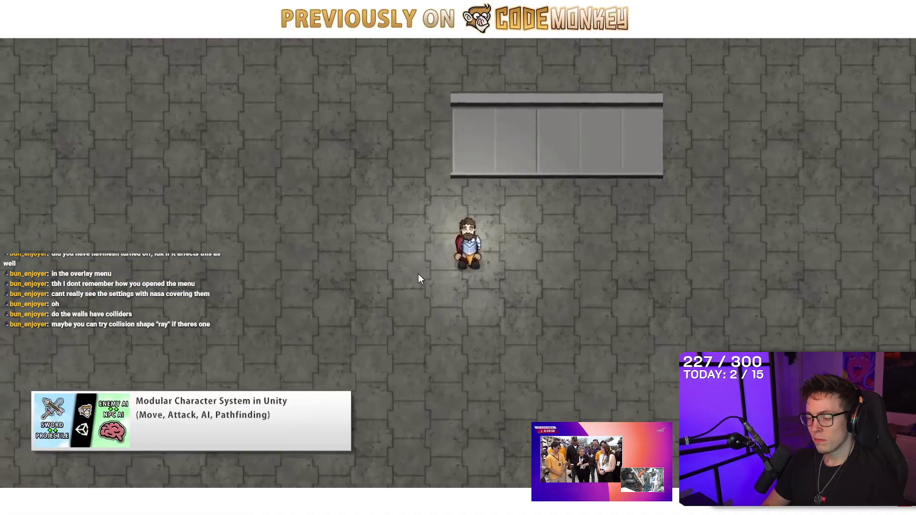
Step through the tutorial, pausing on the unit's components, project scripts and MovePositionDirect code.
left_click(554, 141)
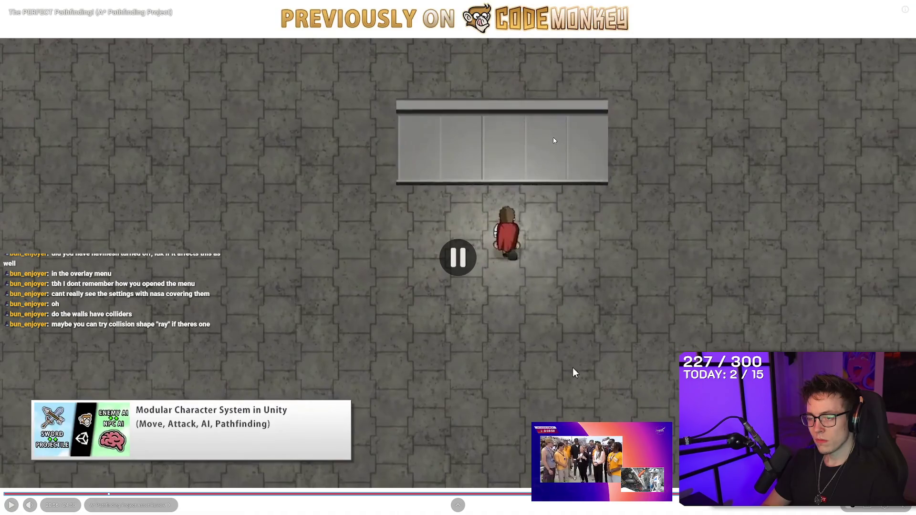
left_click(554, 141)
left_click(554, 141)
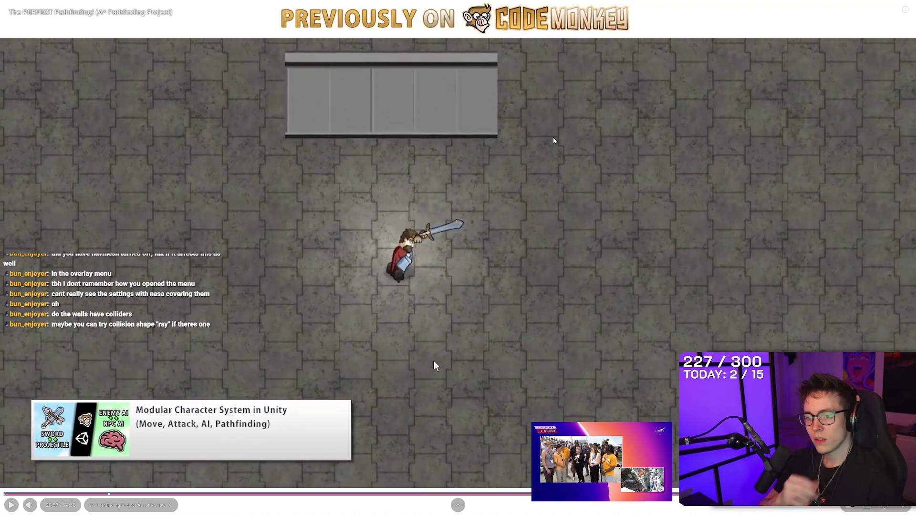
left_click(554, 140)
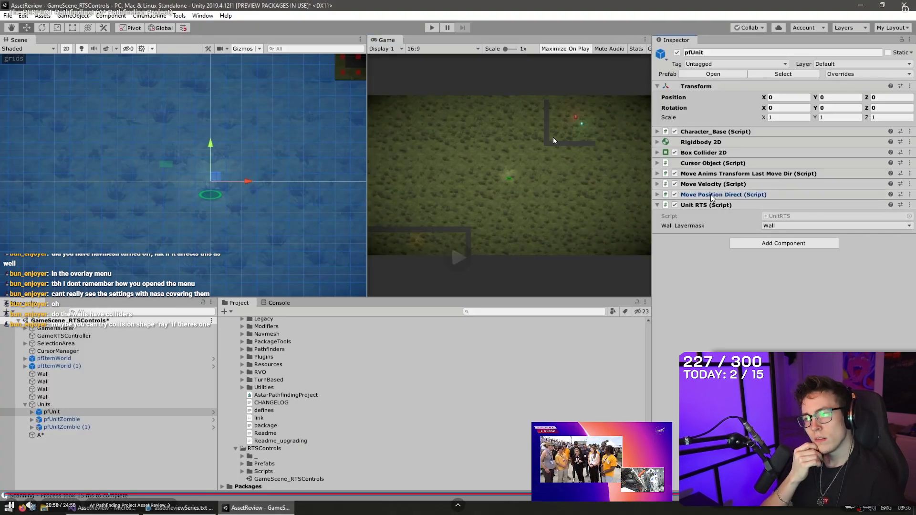
left_click(554, 138)
left_click(554, 138)
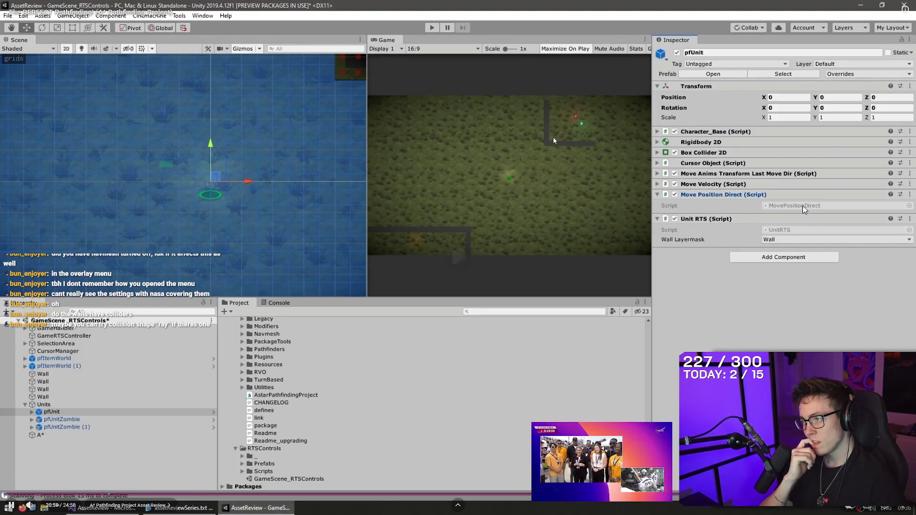
left_click(554, 138)
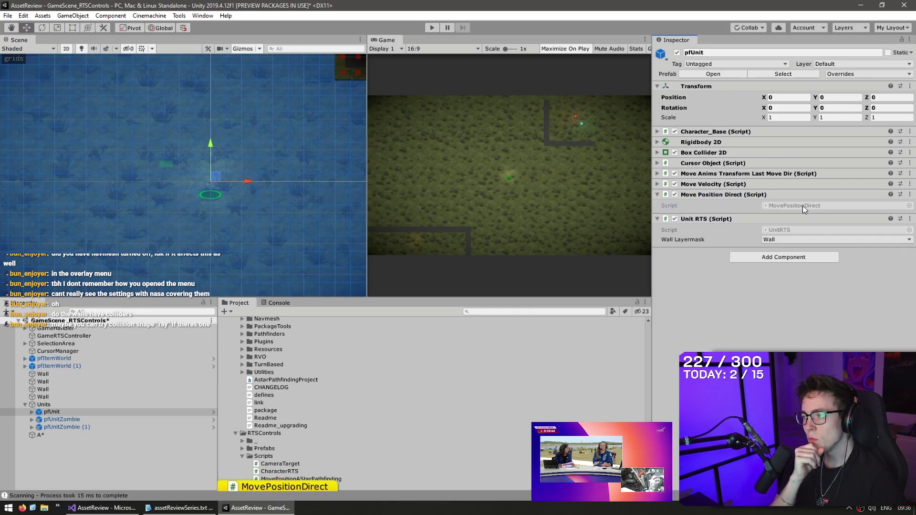
left_click(554, 139)
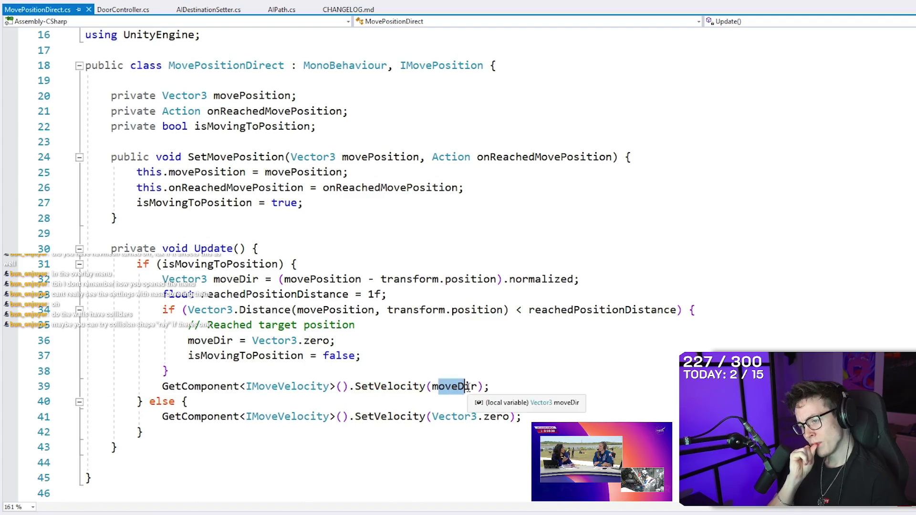
left_click(555, 140)
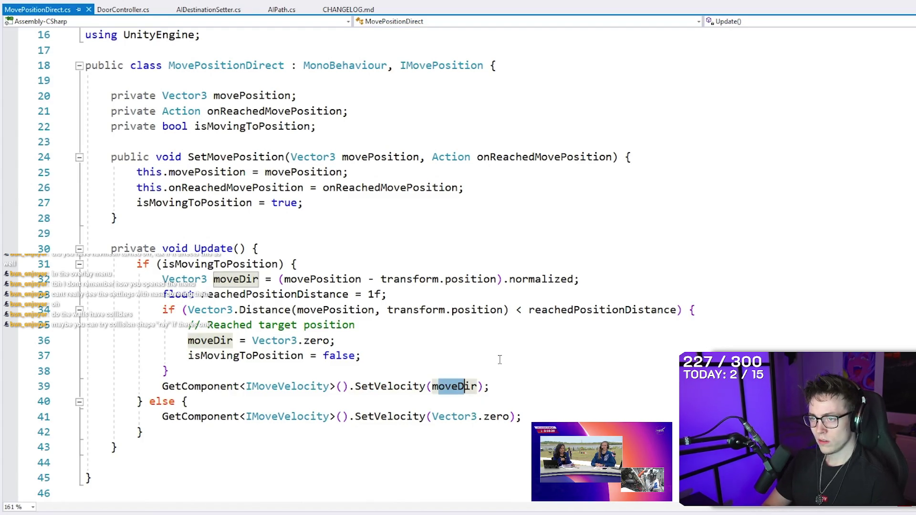
left_click(555, 140)
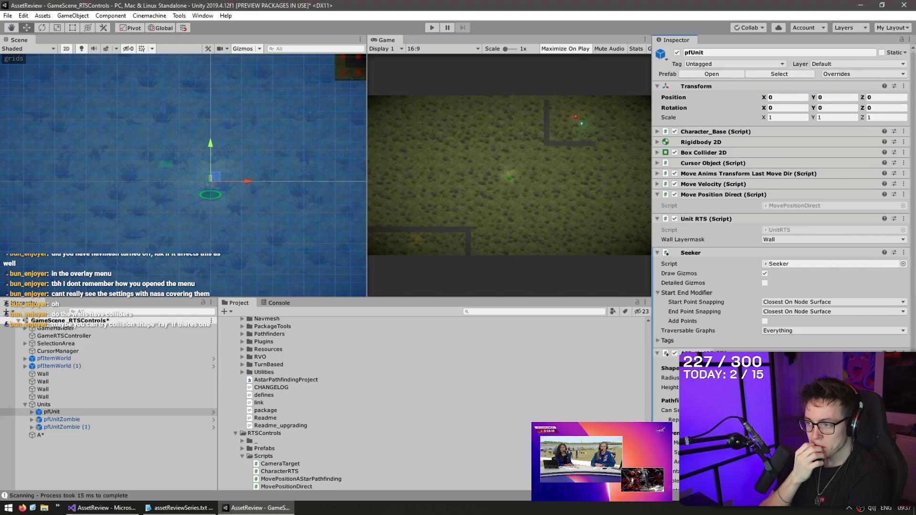
Pause the tutorial at the AIPath settings, exit fullscreen and return to Unity 6.
scroll(783, 191, "down", 4)
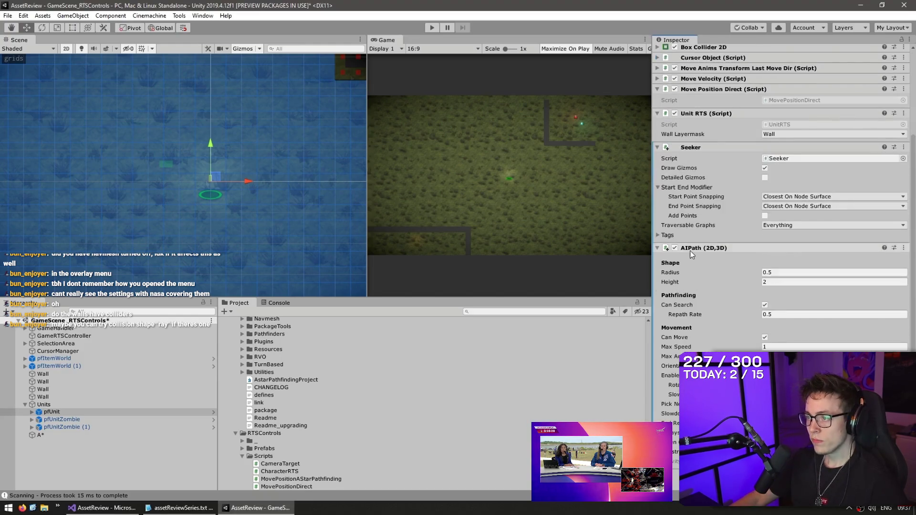
left_click(407, 253)
mouse_move(240, 511)
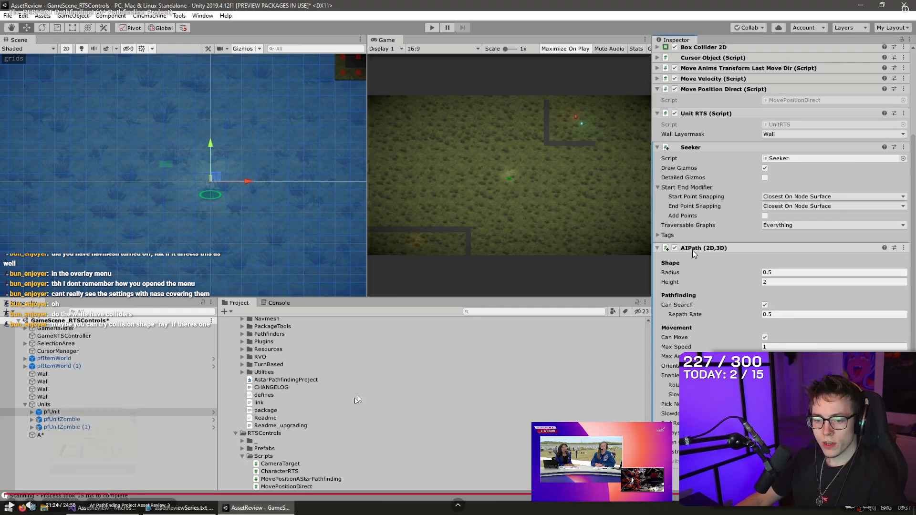
key("Escape")
key("alt+Tab")
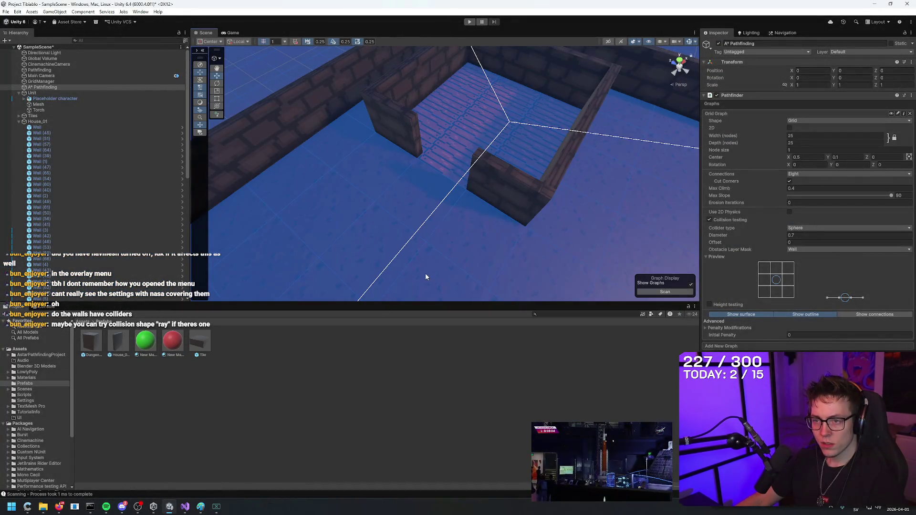
Select the Rat monster in the Hierarchy and add a Seeker component to it.
left_click(19, 122)
left_click(31, 128)
left_click(784, 265)
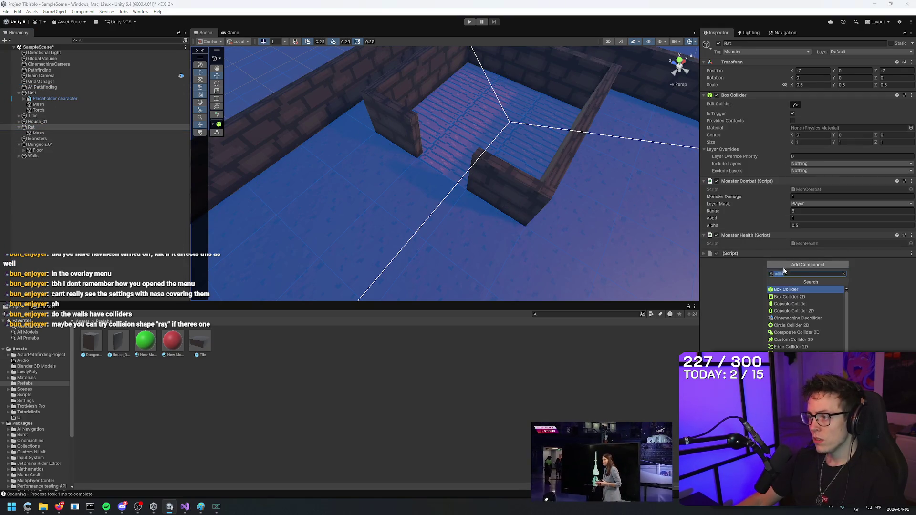
type("Seeker")
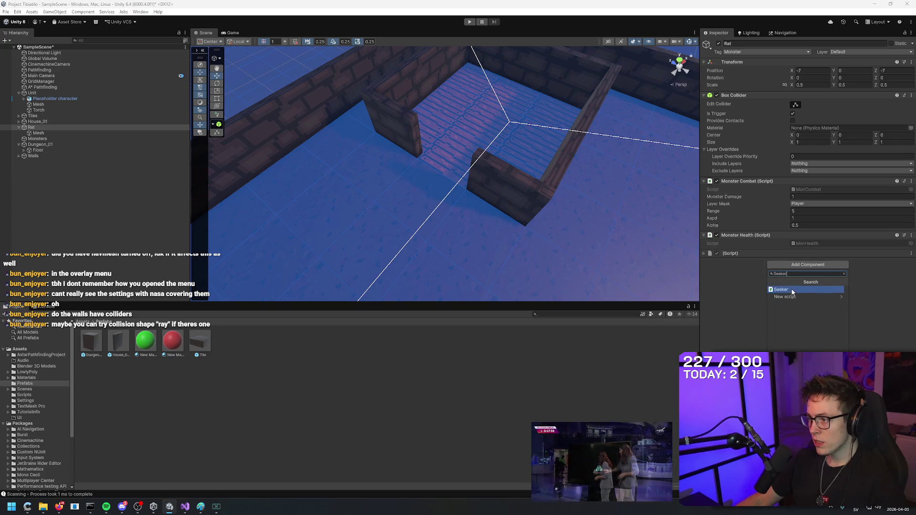
key("Return")
Remove the Rat's missing-script component and add an AIPath (2D,3D) component.
right_click(882, 253)
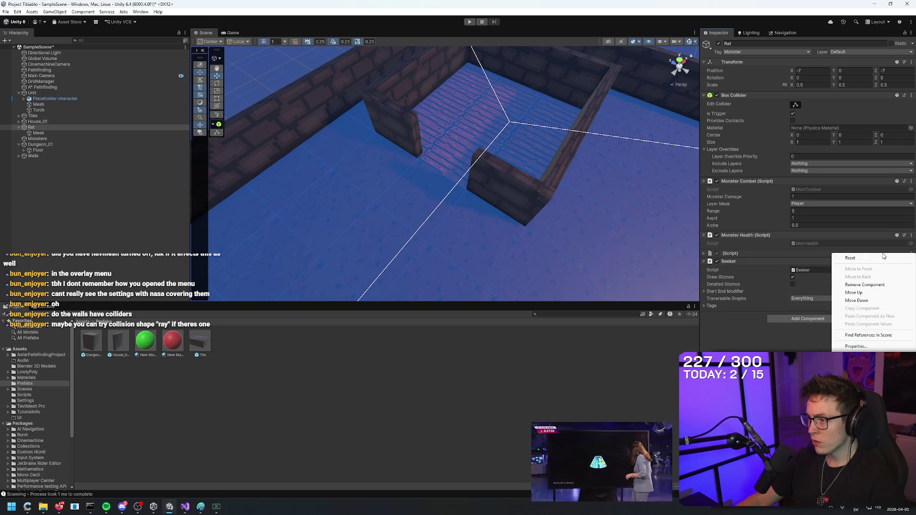
left_click(863, 285)
left_click(788, 310)
type("ai")
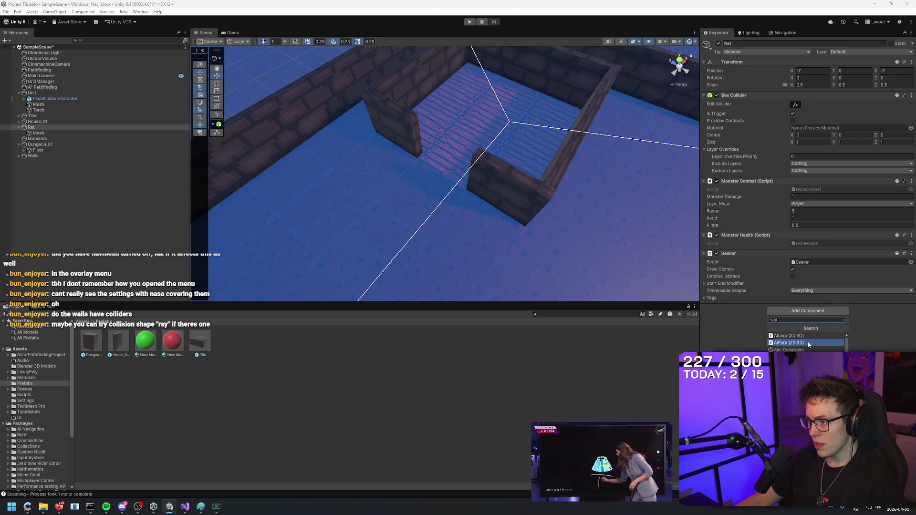
left_click(808, 344)
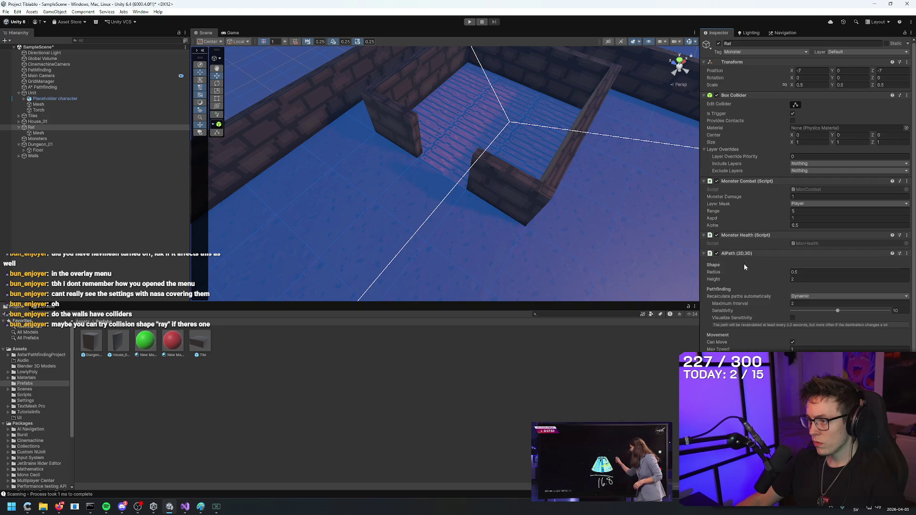
Check the maximized tutorial video, then drag the Seeker component above AIPath on the Rat.
key("alt+Tab")
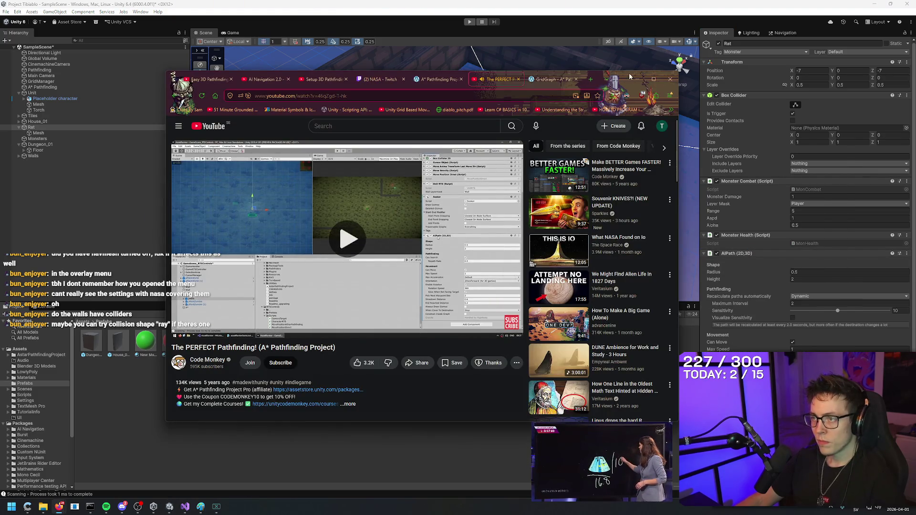
left_click_drag(622, 79, 623, 33)
double_click(623, 33)
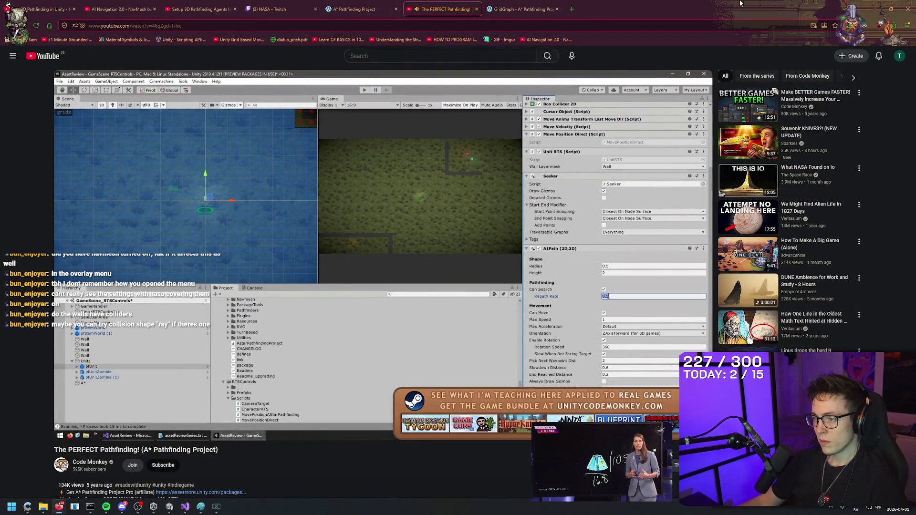
key("space")
key("alt+Tab")
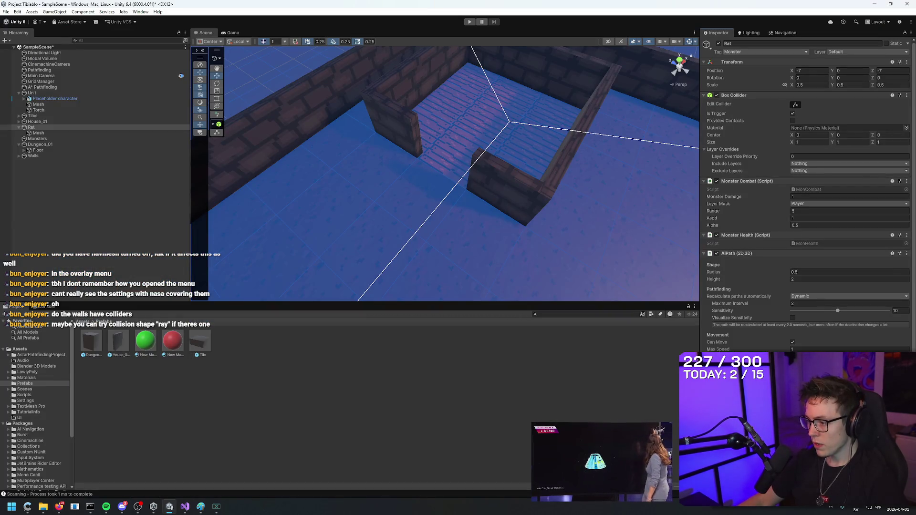
left_click_drag(779, 263, 796, 252)
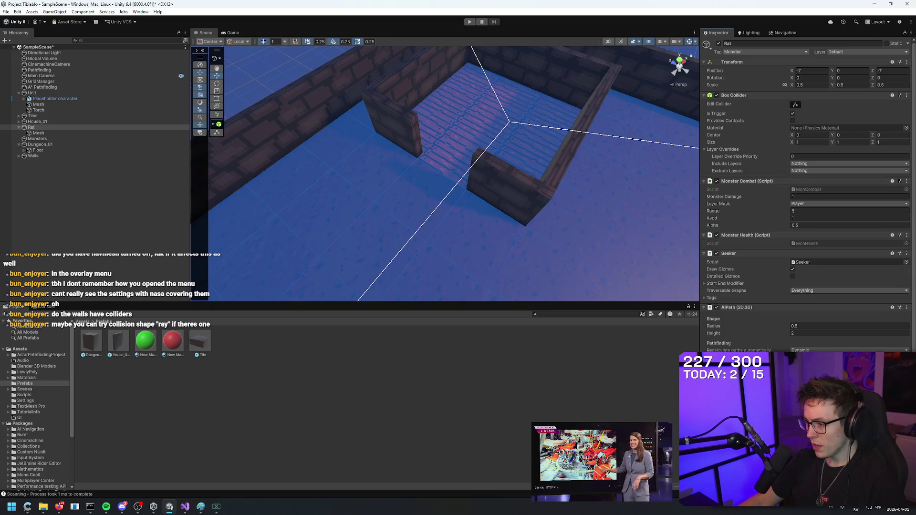
Compare with the tutorial, then switch AIPath path recalculation to Every N Seconds and back to Dynamic.
scroll(806, 200, "down", 2)
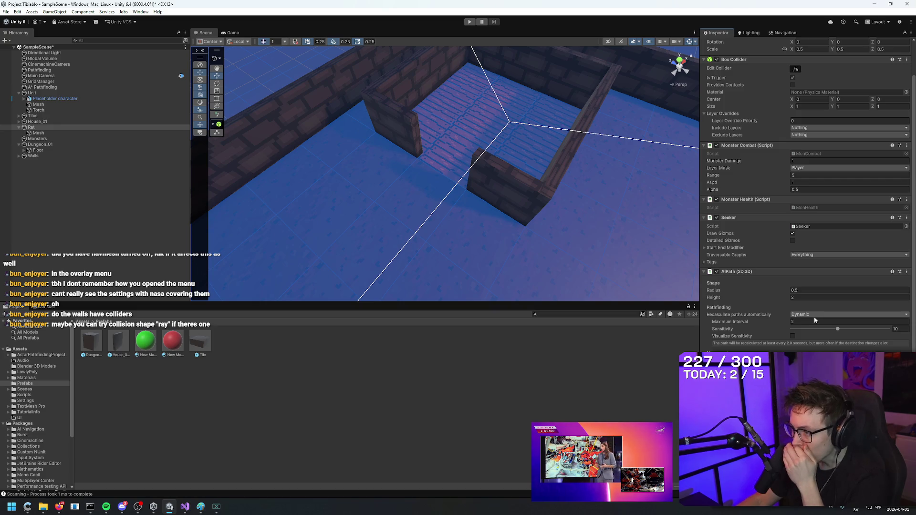
key("alt+Tab")
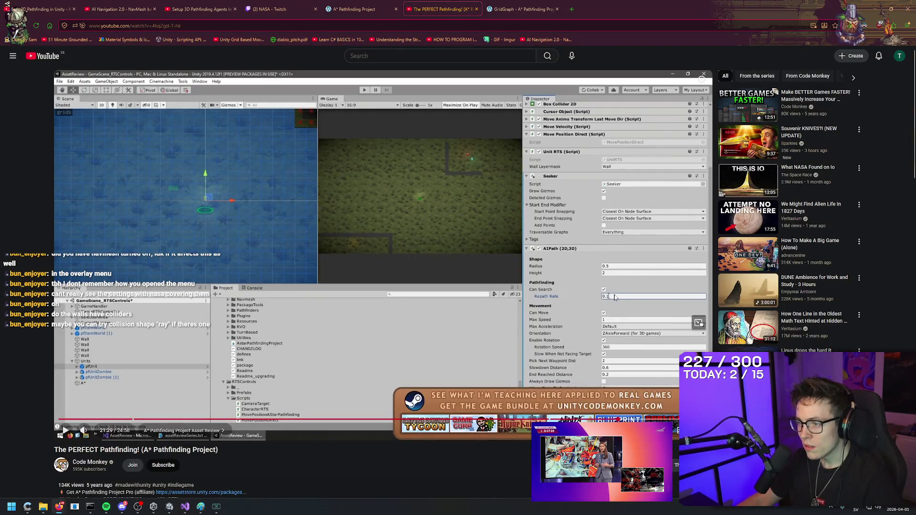
key("alt+Tab")
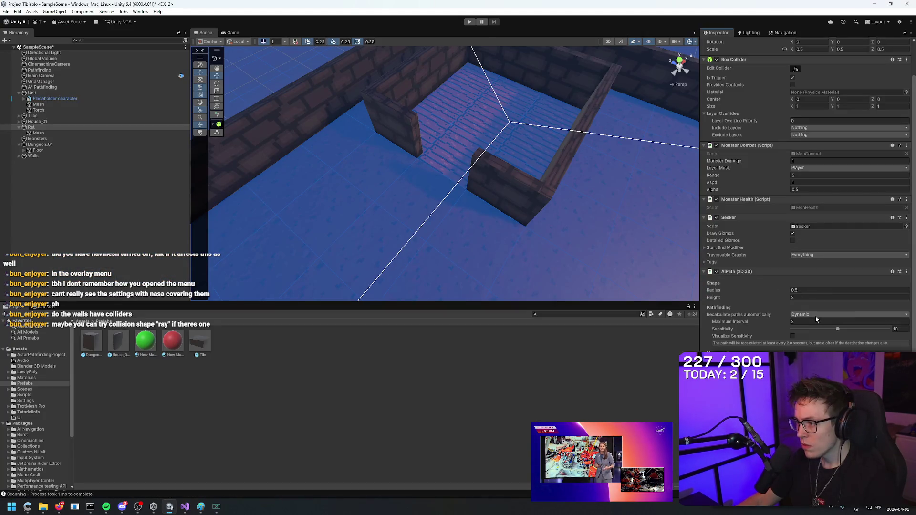
left_click(817, 317)
left_click(819, 333)
left_click(818, 336)
left_click(797, 346)
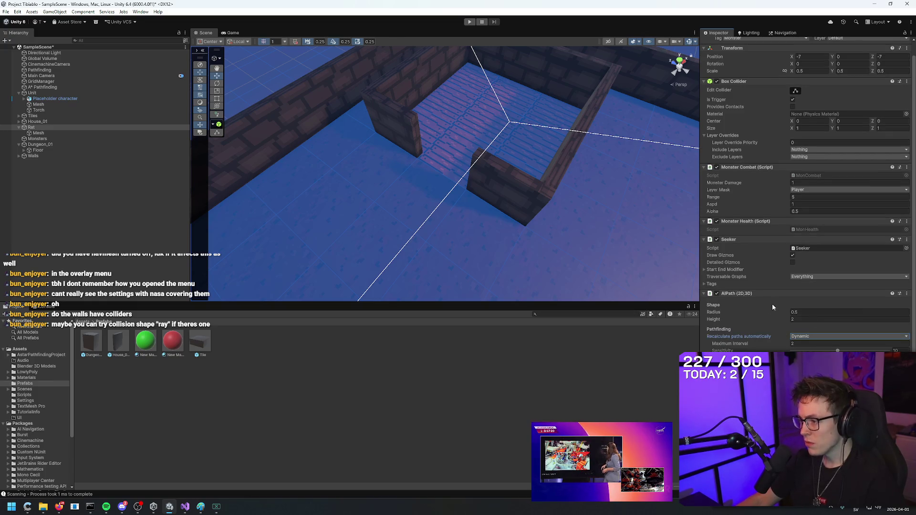
scroll(772, 300, "up", 1)
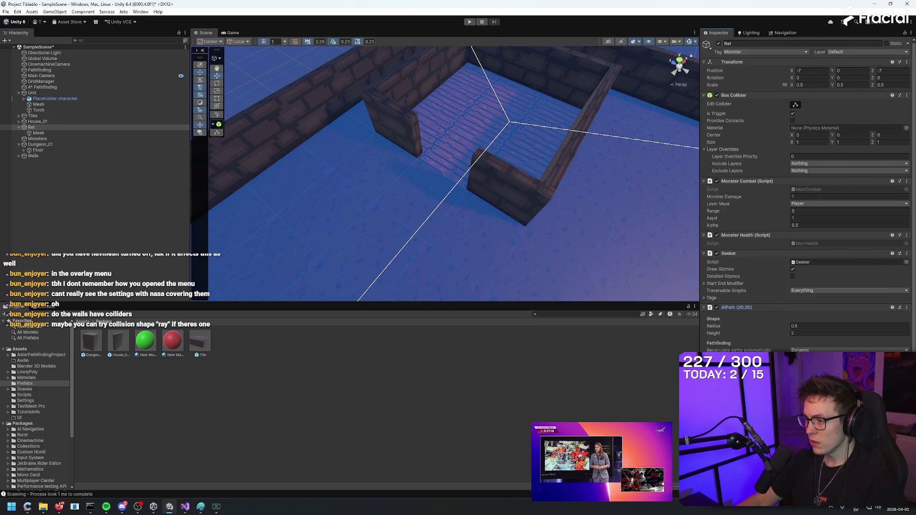
Play the tutorial to the AIPath movement settings, compare them in Unity, and resume the video.
key("alt+Tab")
key("space")
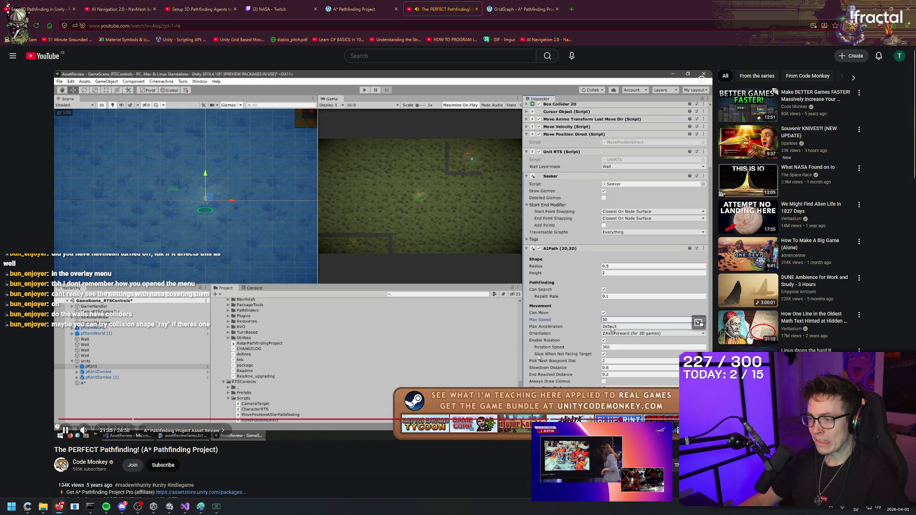
key("space")
key("alt+Tab")
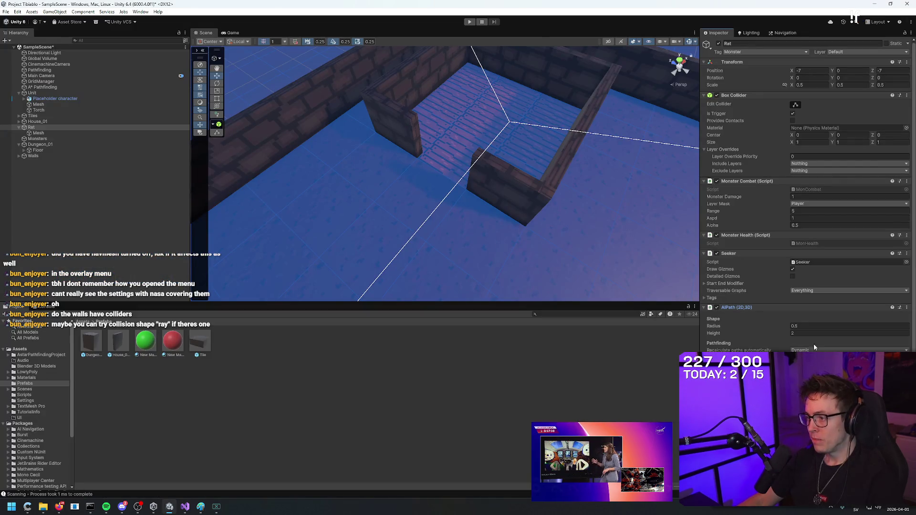
scroll(806, 200, "down", 2)
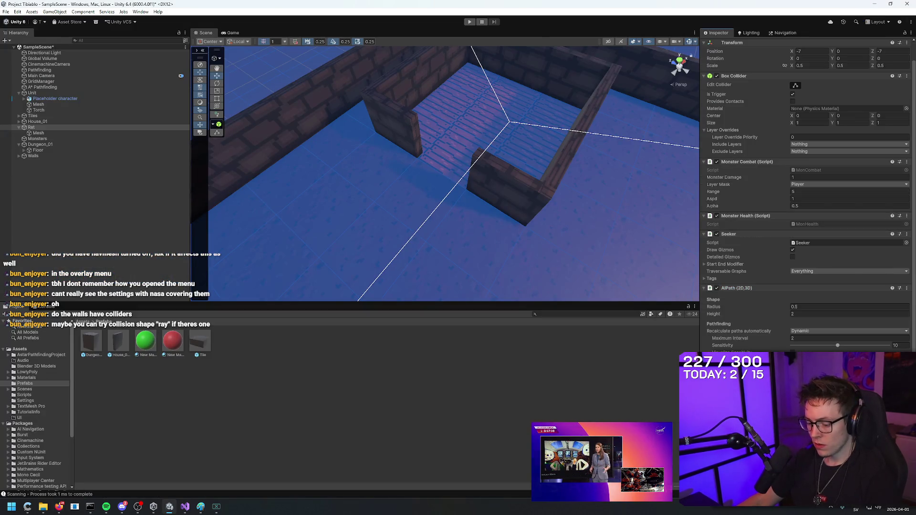
key("alt+Tab")
key("space")
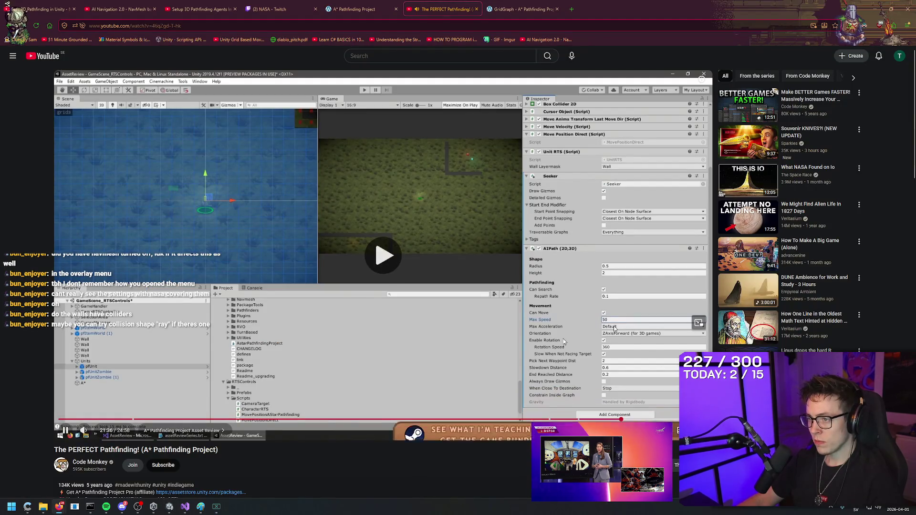